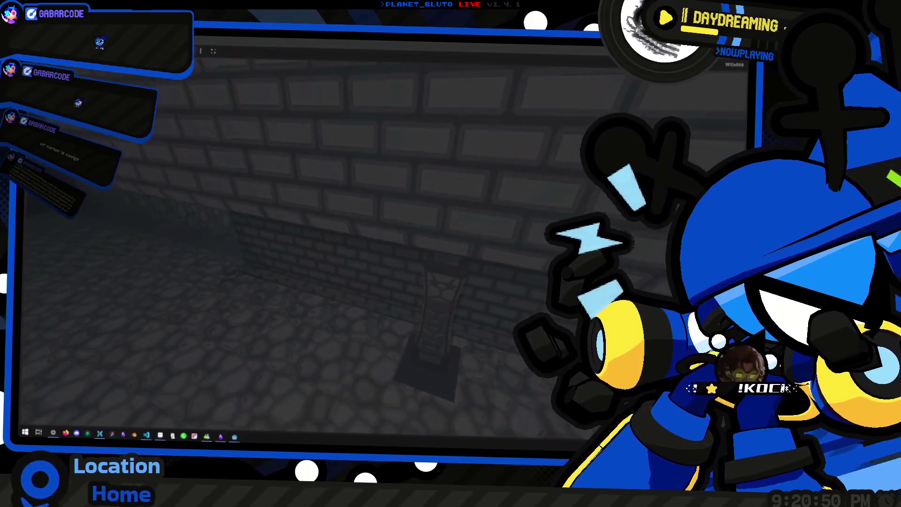
# Walk the character from the ladder down the brick corridor into a new dungeon area.
pyautogui.press('w')
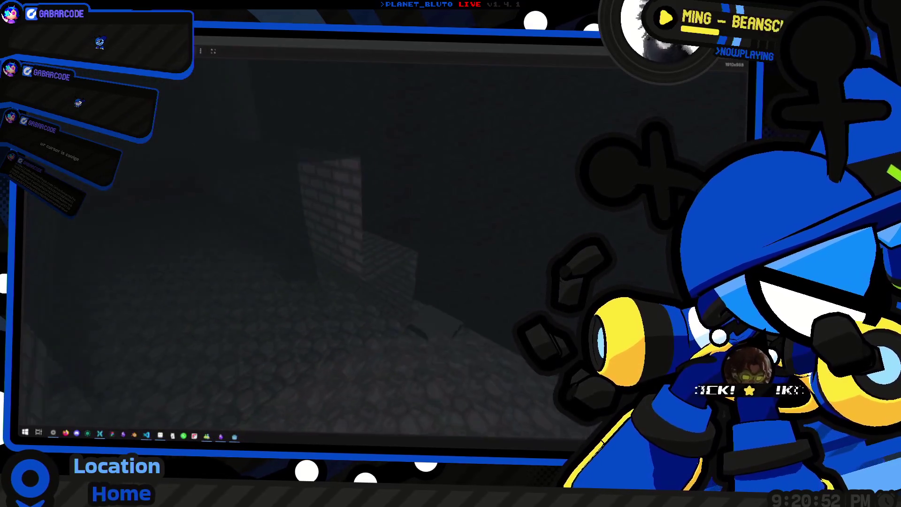
pyautogui.press('w')
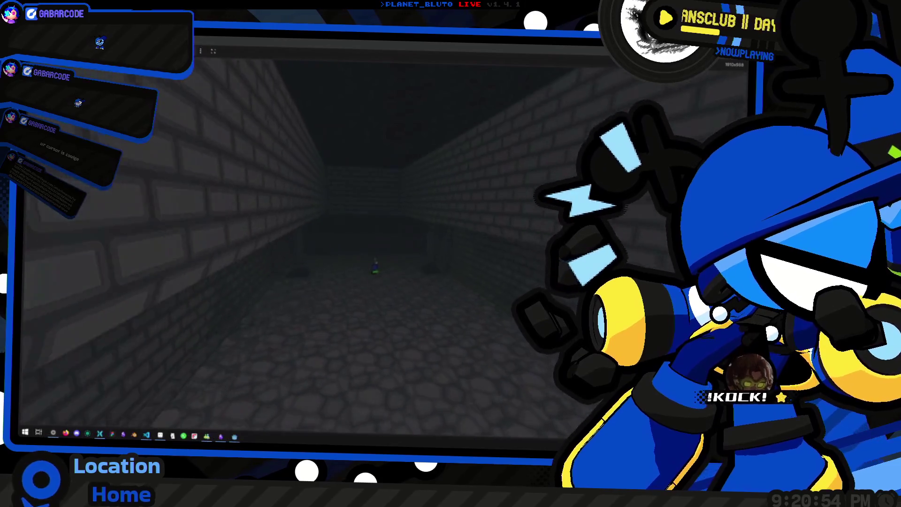
pyautogui.press('w')
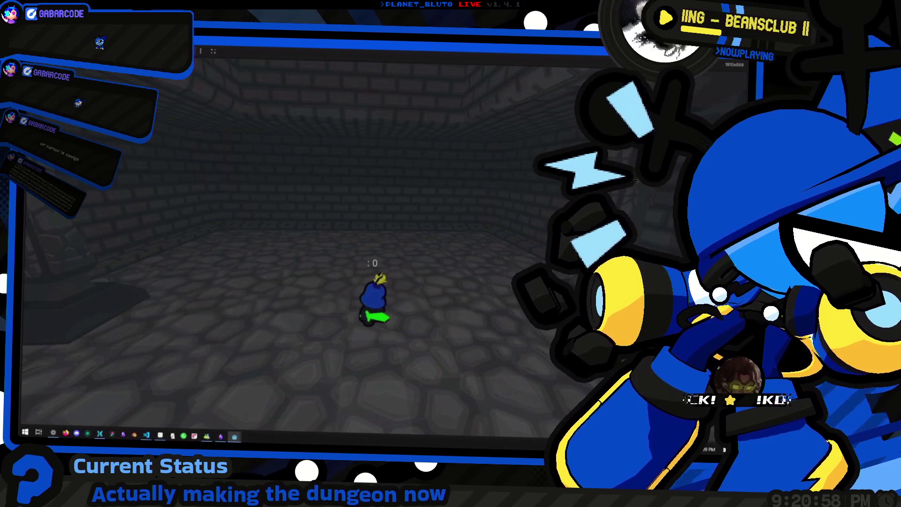
pyautogui.scroll(3, 376, 291)
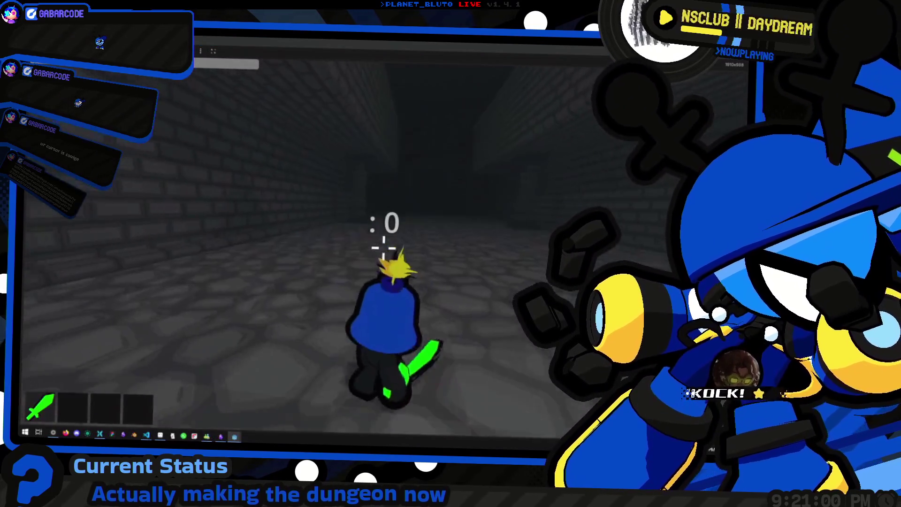
pyautogui.press('w')
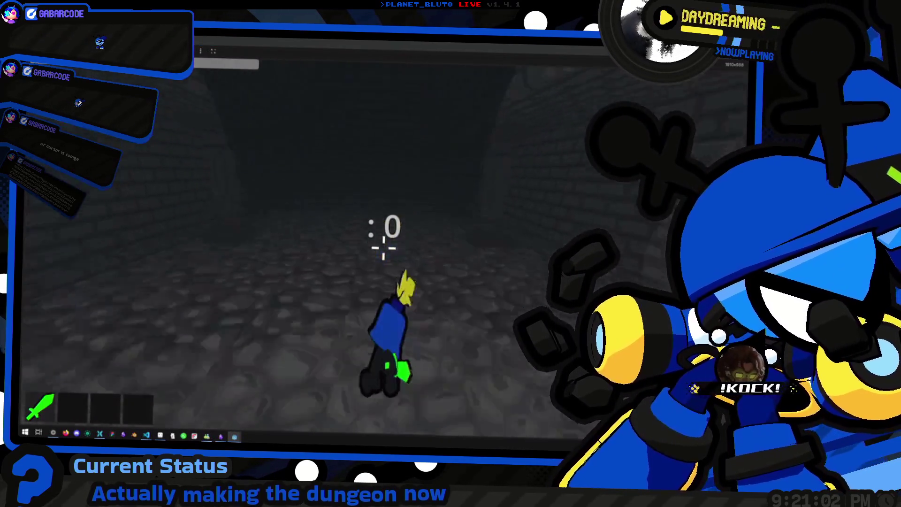
pyautogui.press('w')
pyautogui.press('w')
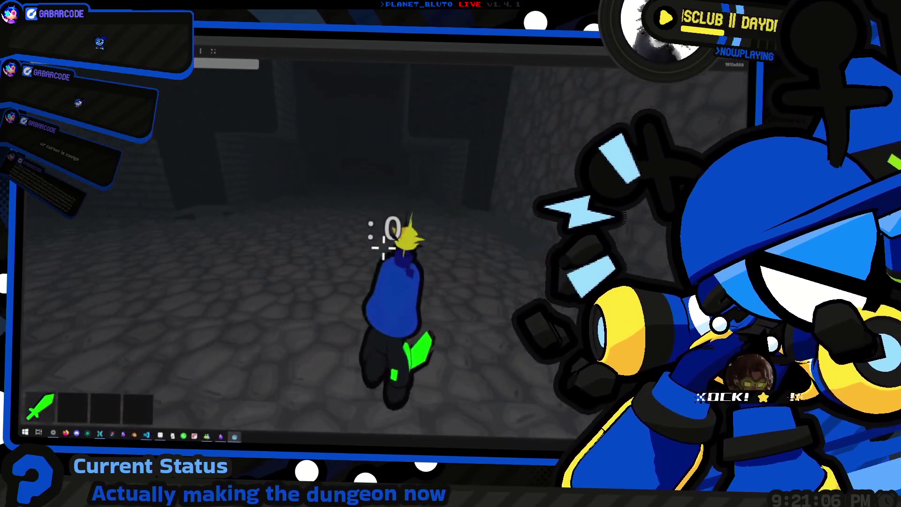
pyautogui.press('d')
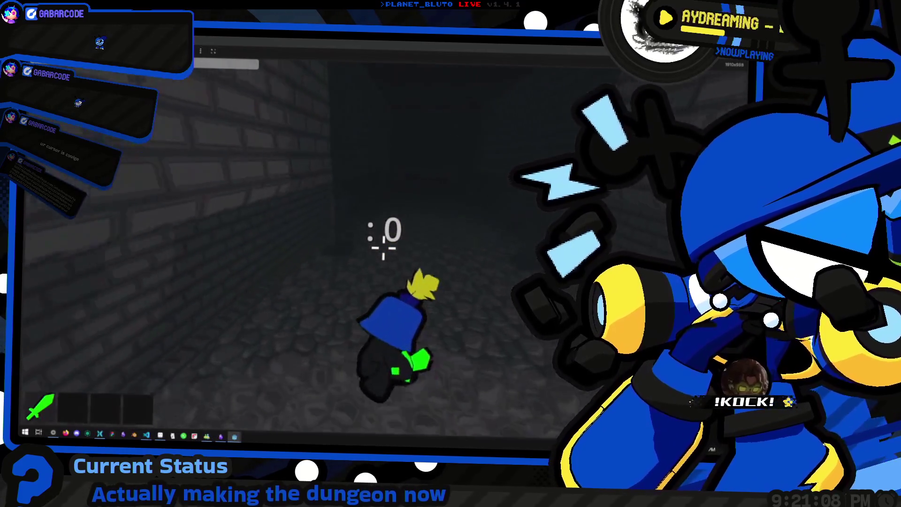
pyautogui.press('w')
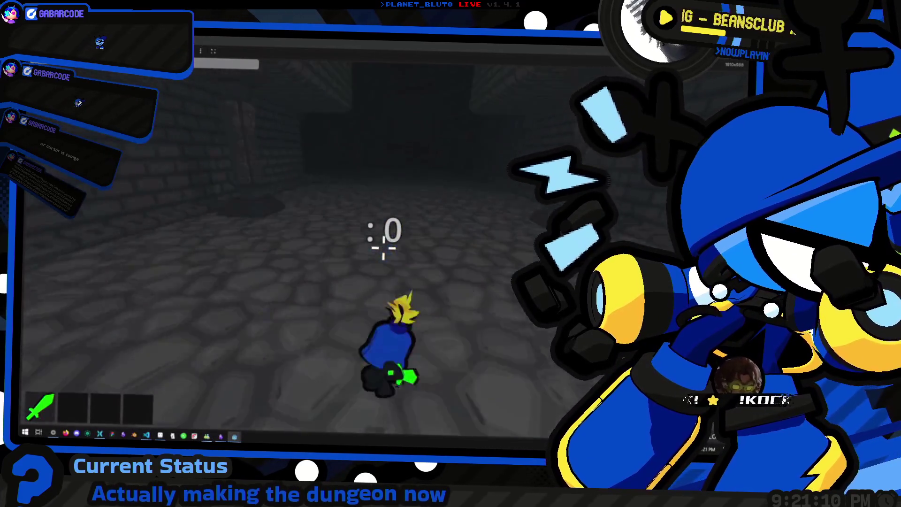
pyautogui.press('w')
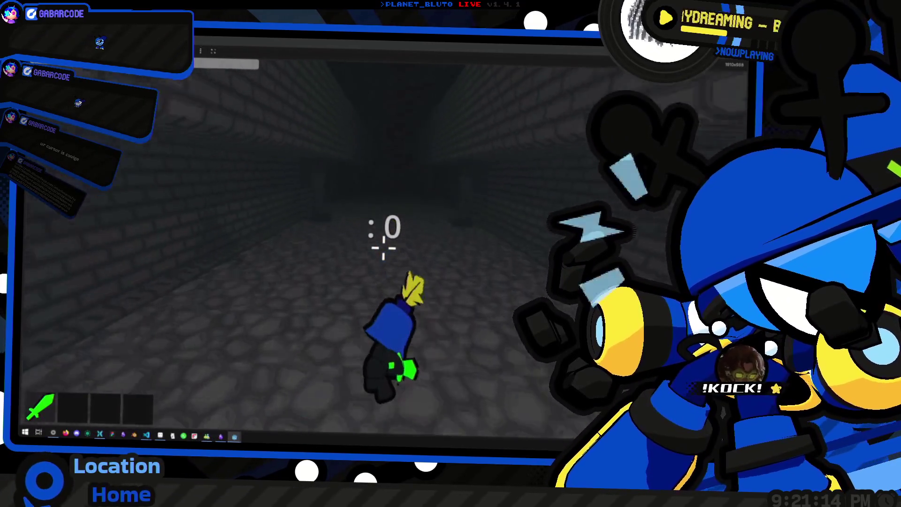
pyautogui.press('w')
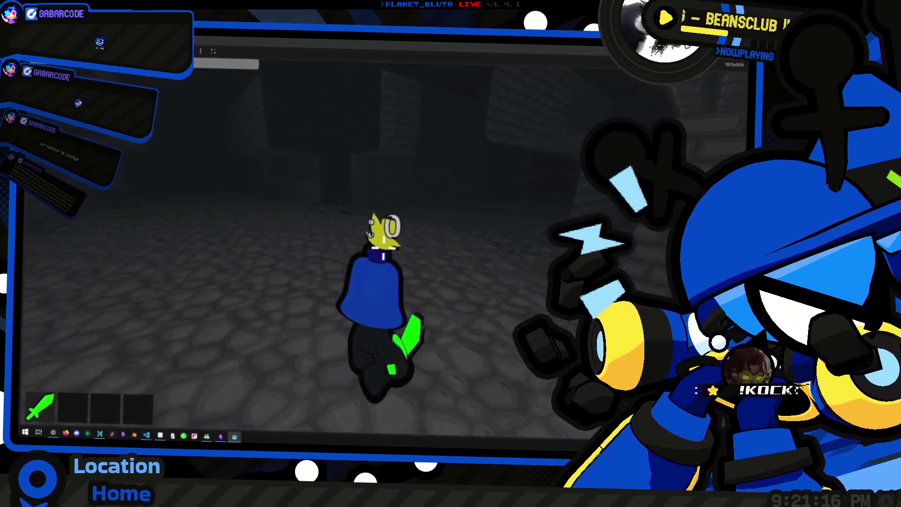
pyautogui.press('w')
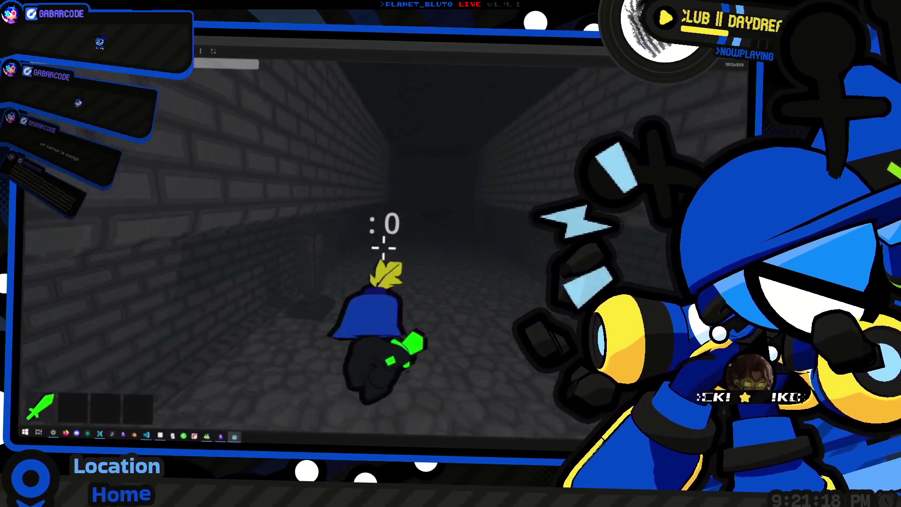
# Keep walking through the dark brick and stone corridors, recovering from a dive.
pyautogui.press('w')
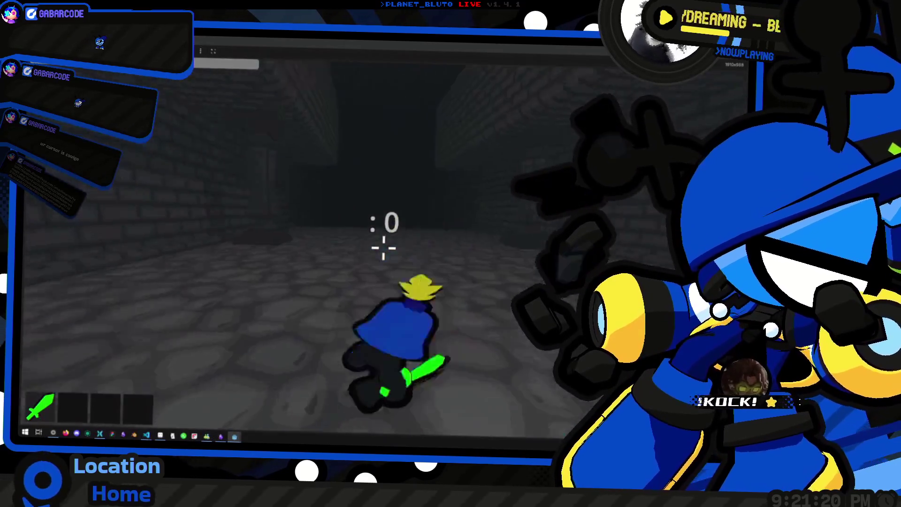
pyautogui.press('w')
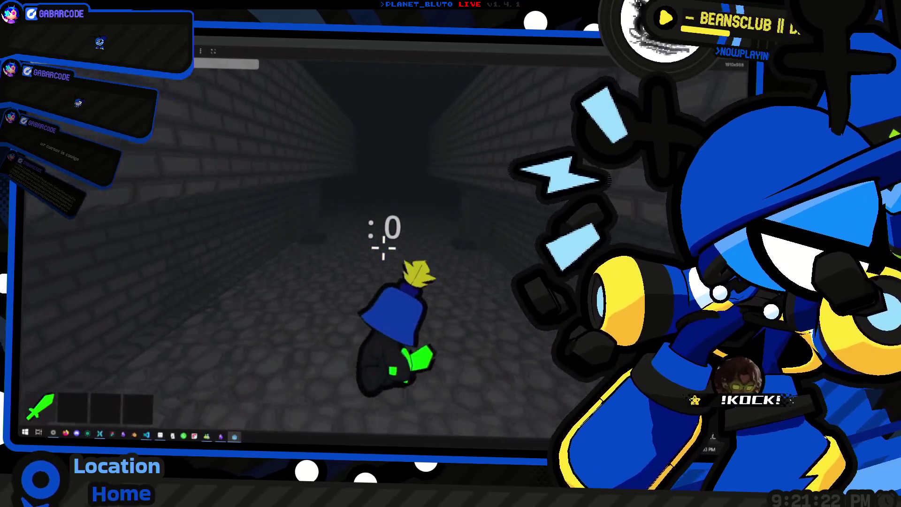
pyautogui.press('w')
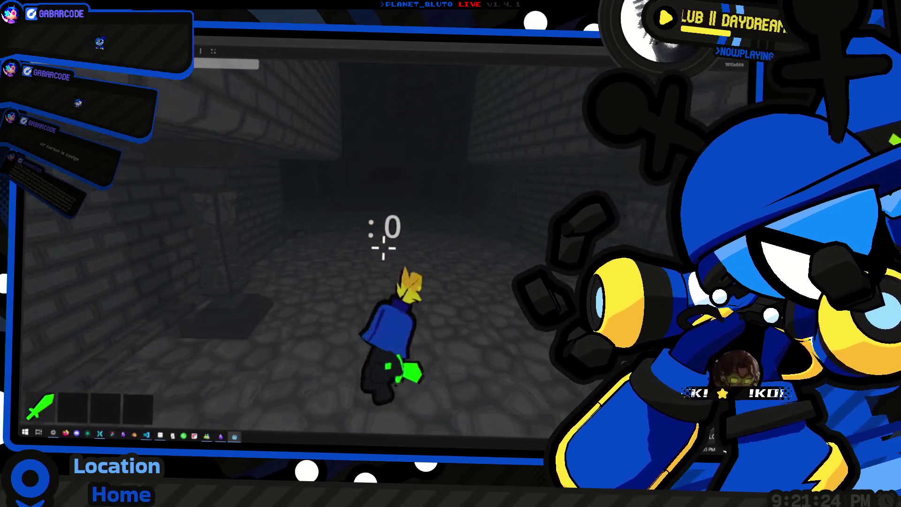
pyautogui.press('w')
pyautogui.press('w')
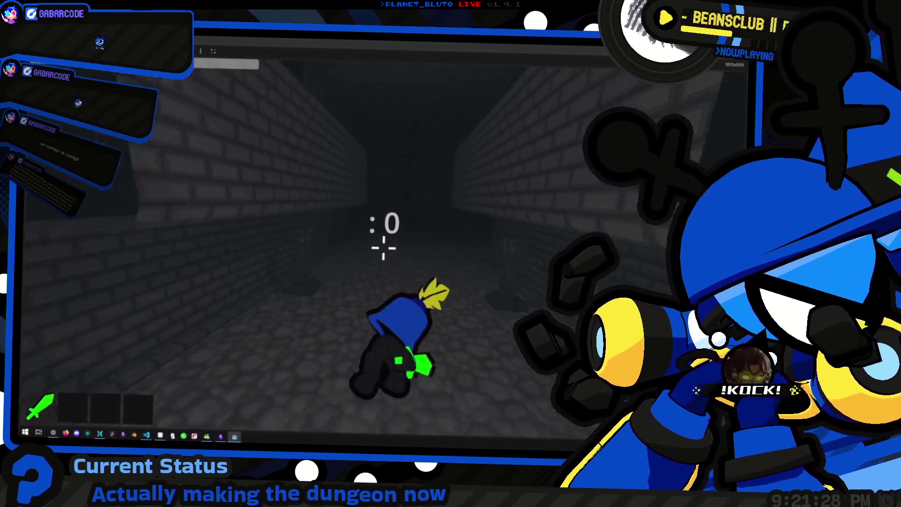
pyautogui.press('w')
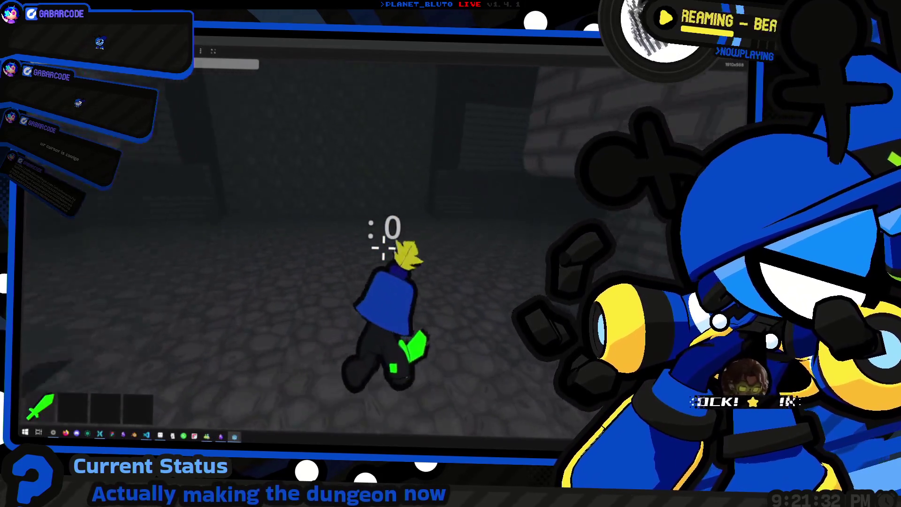
pyautogui.press('w')
pyautogui.press('w')
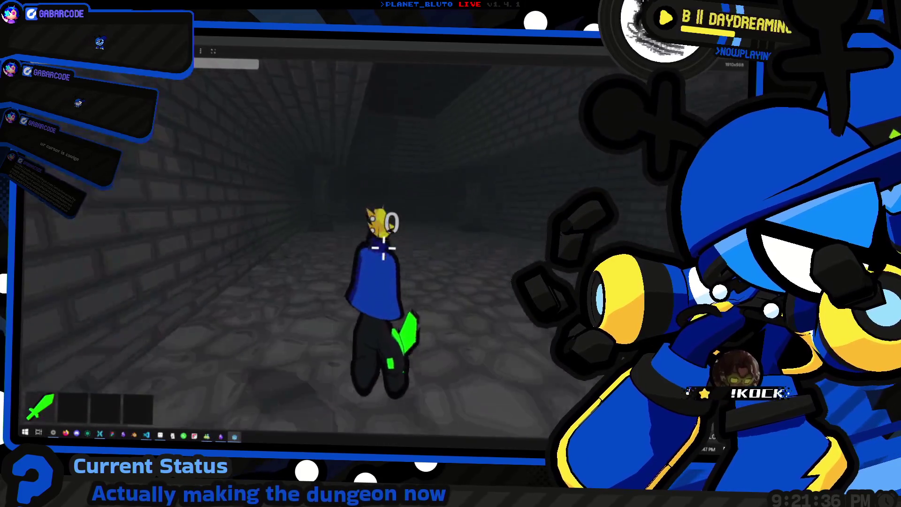
pyautogui.press('w')
pyautogui.press('w')
pyautogui.press('w')
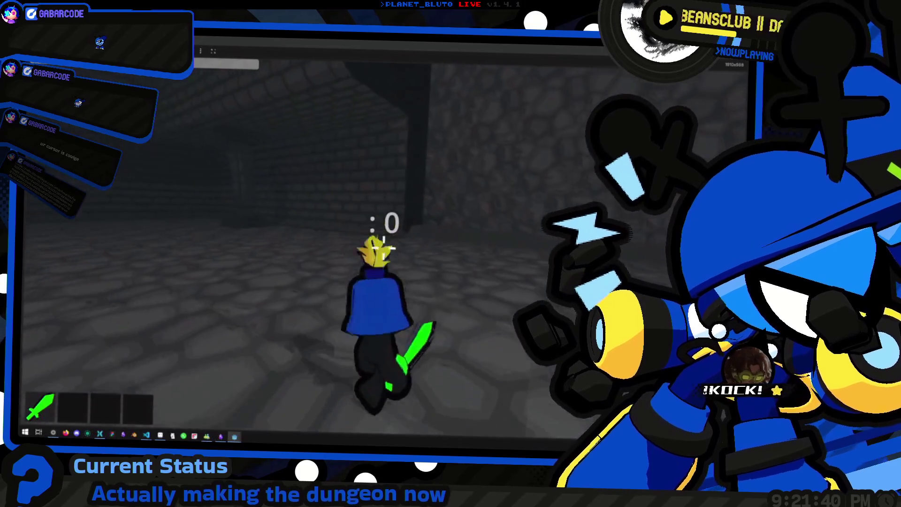
pyautogui.press('w')
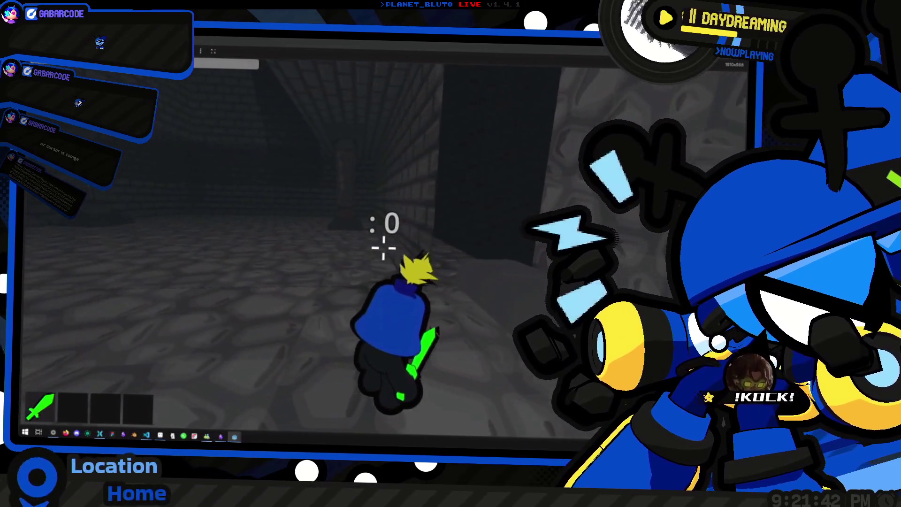
pyautogui.press('w')
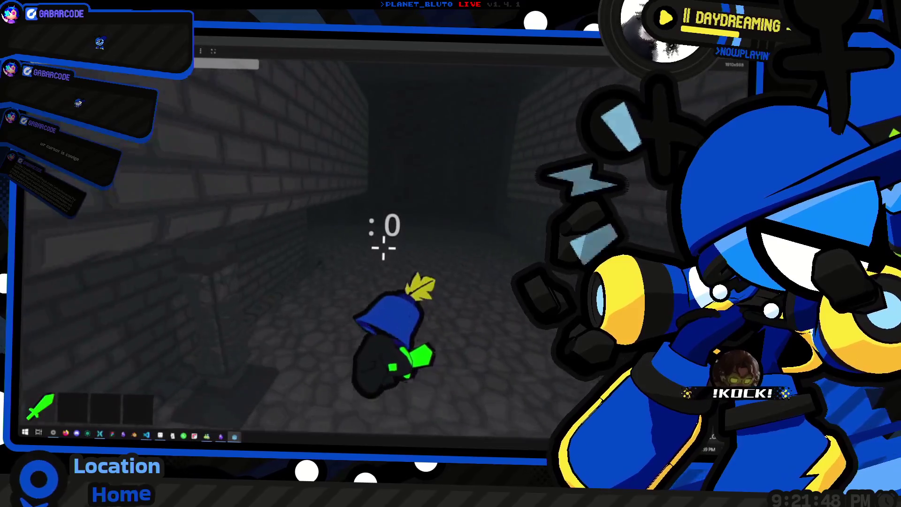
pyautogui.press('w')
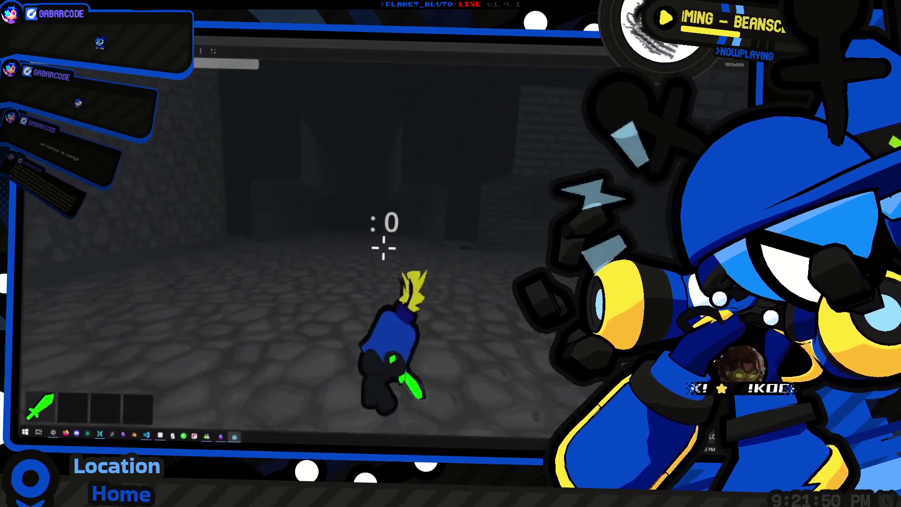
pyautogui.press('w')
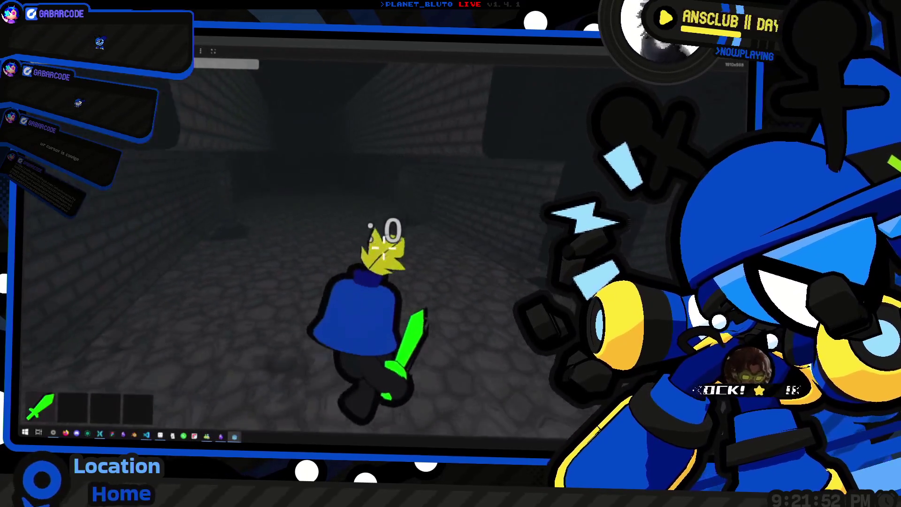
# Walk across the cobblestone floor, then switch from the game to the web browser.
pyautogui.press('w')
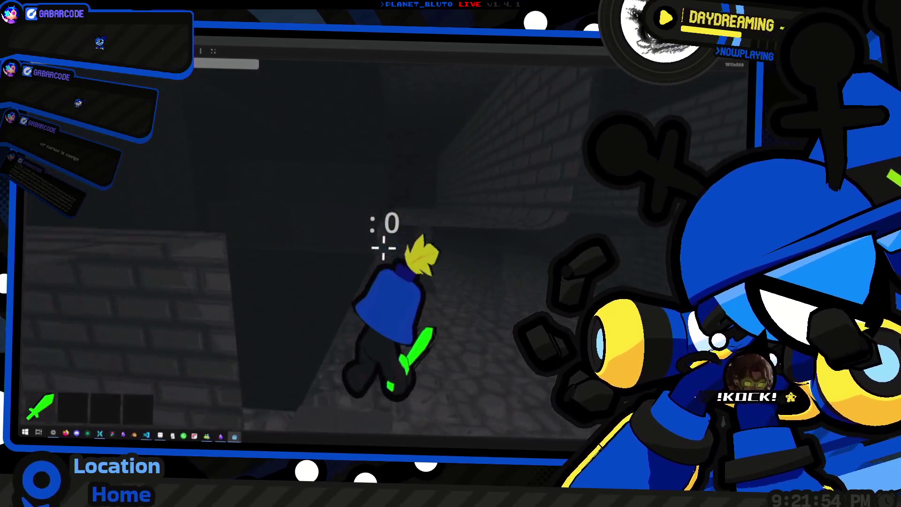
pyautogui.press('w')
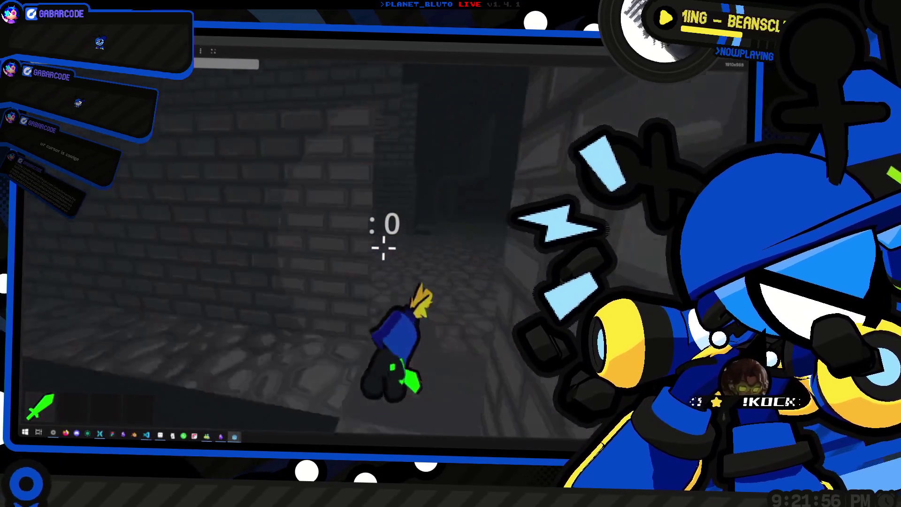
pyautogui.scroll(-3, 383, 248)
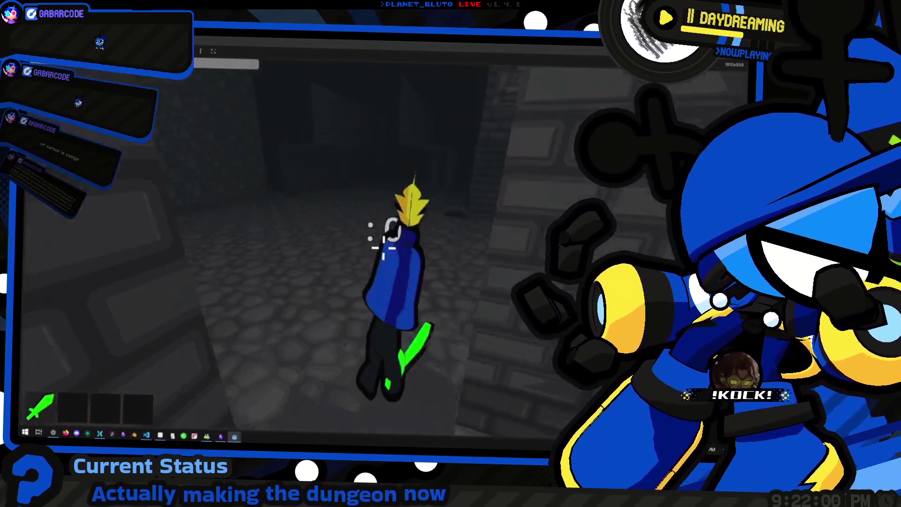
pyautogui.press('w')
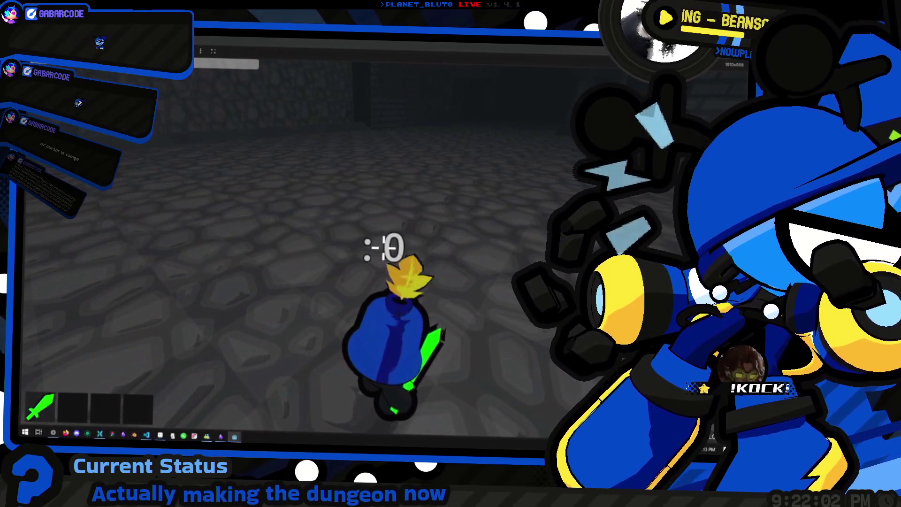
pyautogui.scroll(5, 225, 113)
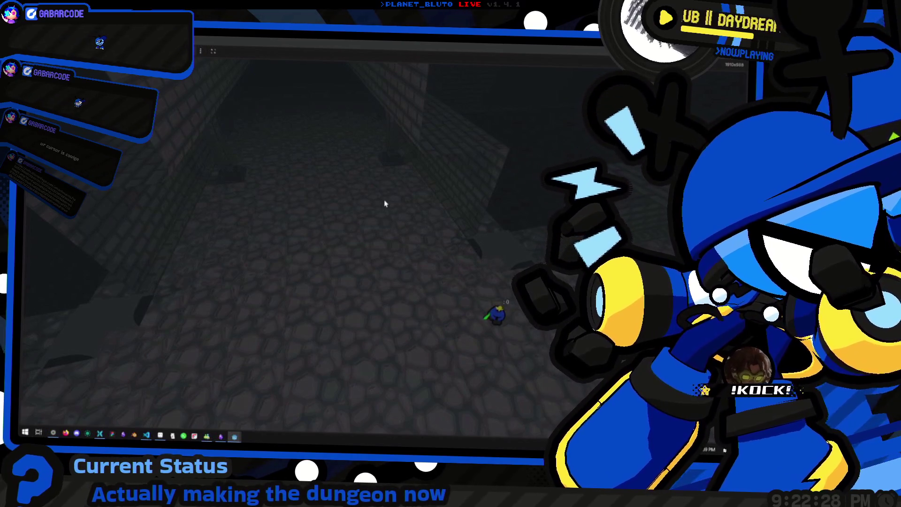
pyautogui.hotkey('alt', 'Tab')
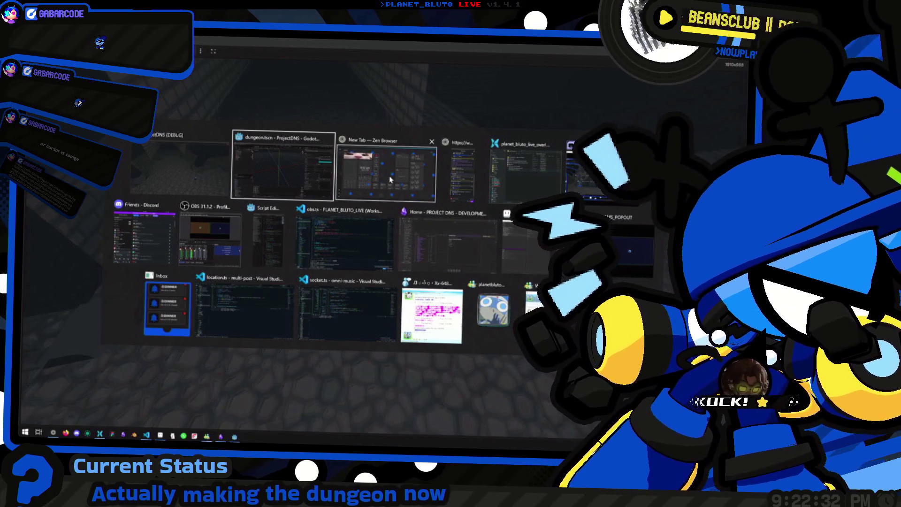
pyautogui.click(390, 178)
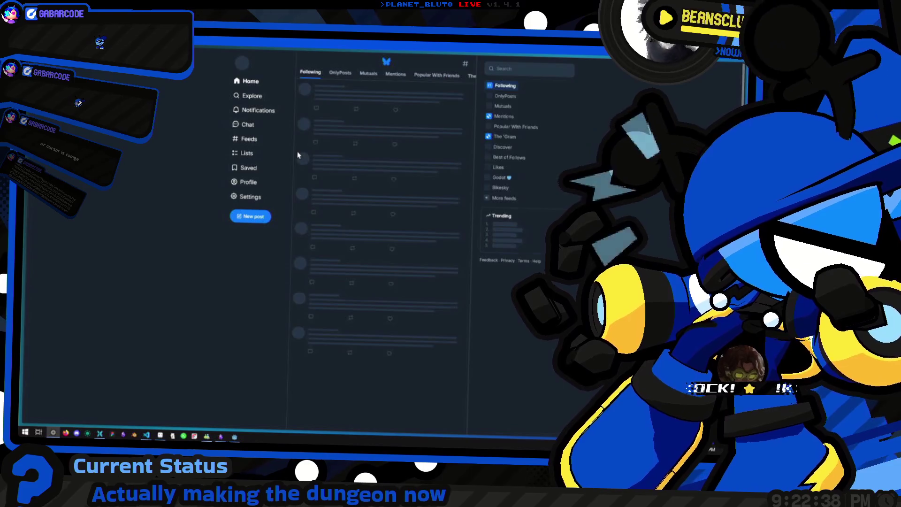
# Open your Bluesky profile, scroll through the dungeon work post, then leave the browser.
pyautogui.click(258, 113)
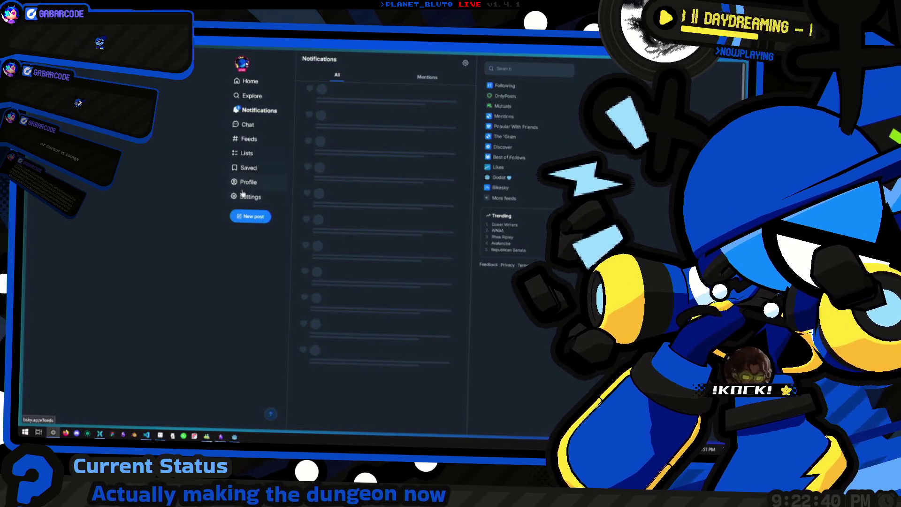
pyautogui.click(248, 183)
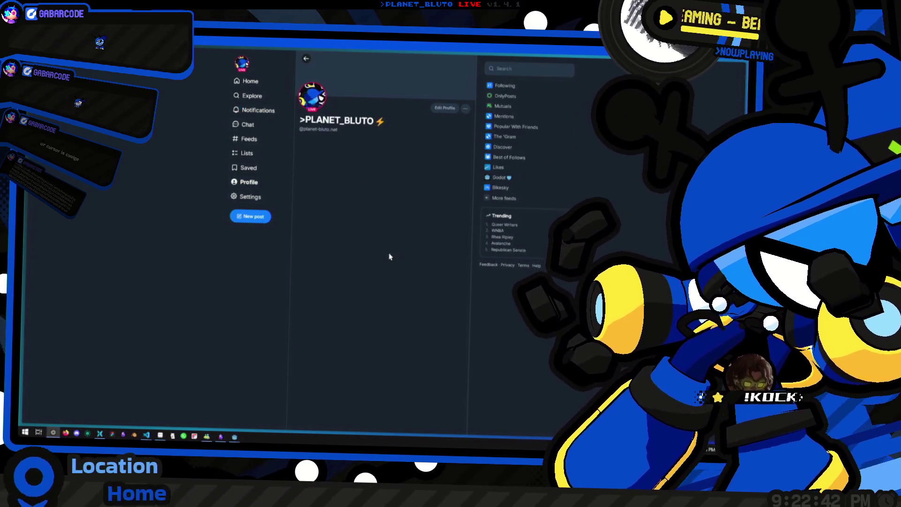
pyautogui.scroll(-5, 284, 299)
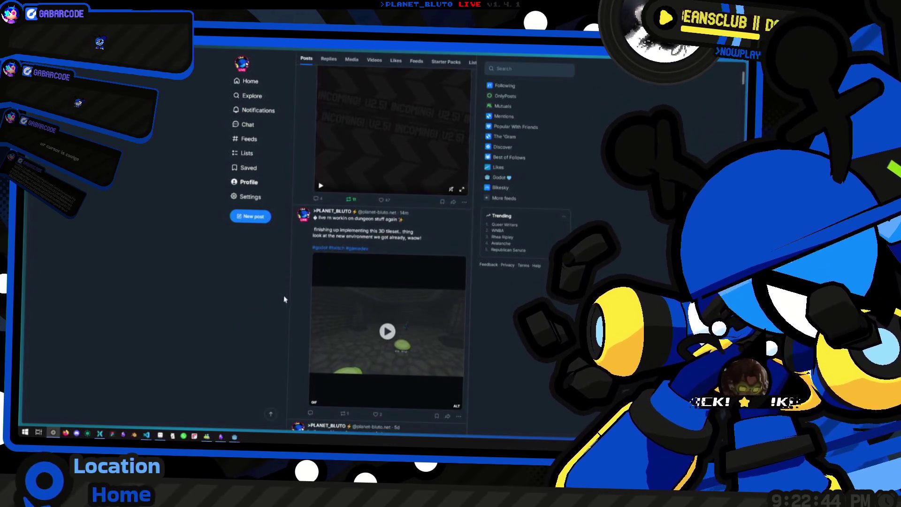
pyautogui.scroll(10, 314, 221)
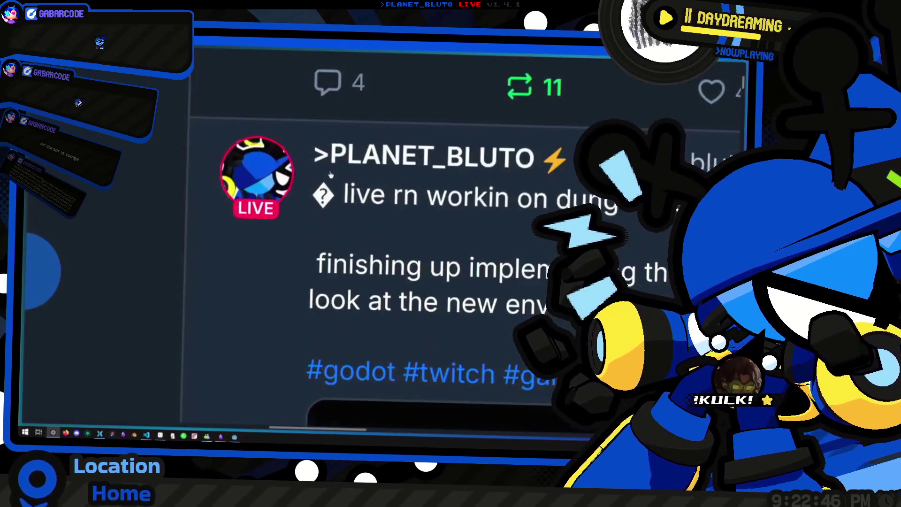
pyautogui.scroll(-10, 325, 199)
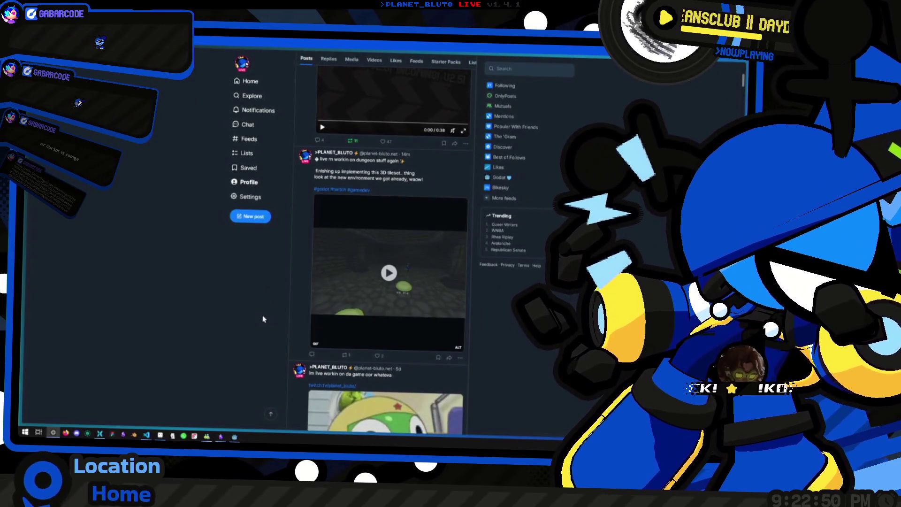
pyautogui.press('super+d')
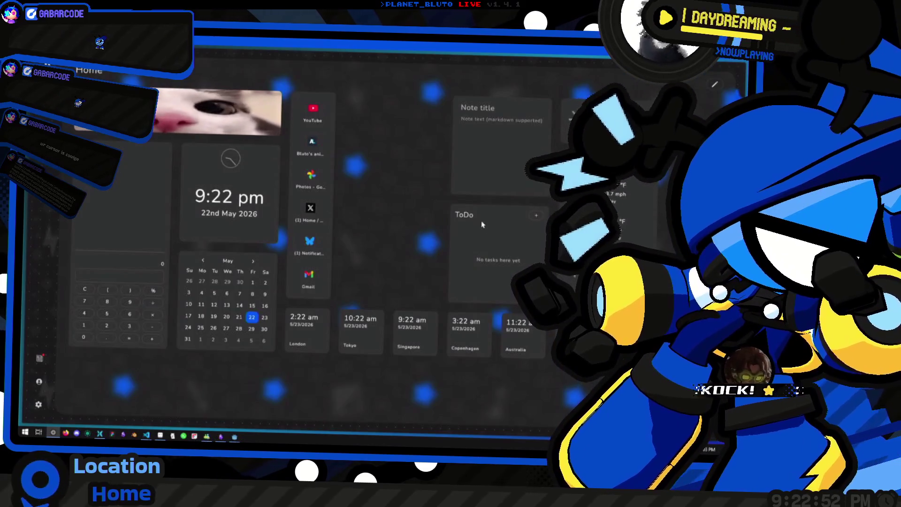
# Return to the dungeon game and walk from the brick corridor through a dim room.
pyautogui.hotkey('alt', 'Tab')
pyautogui.click(420, 242)
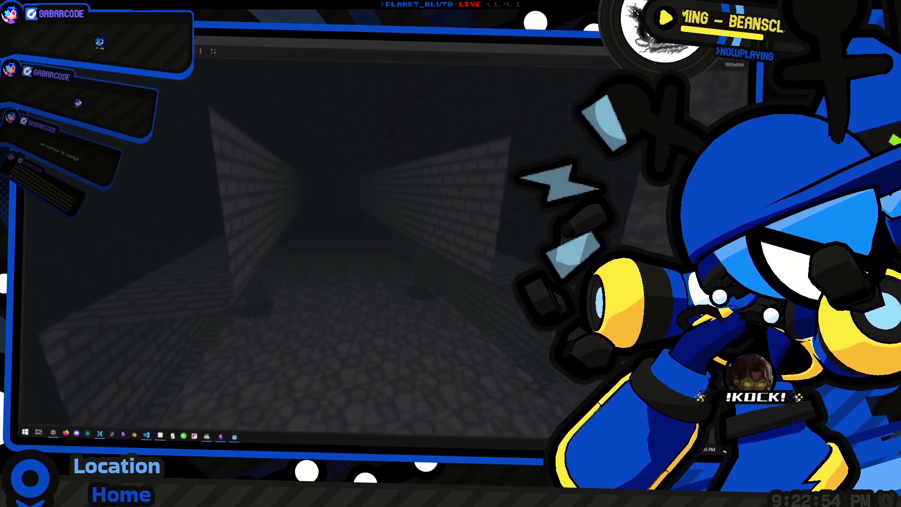
pyautogui.press('w')
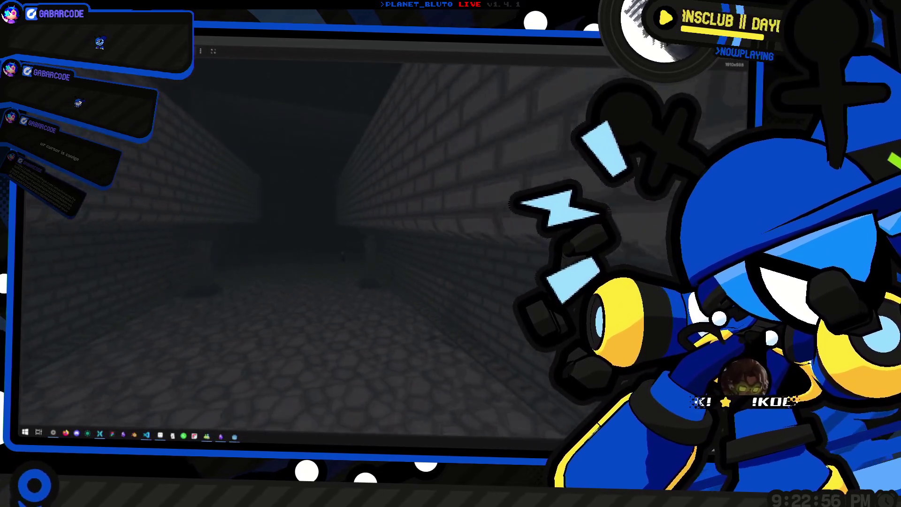
pyautogui.press('w')
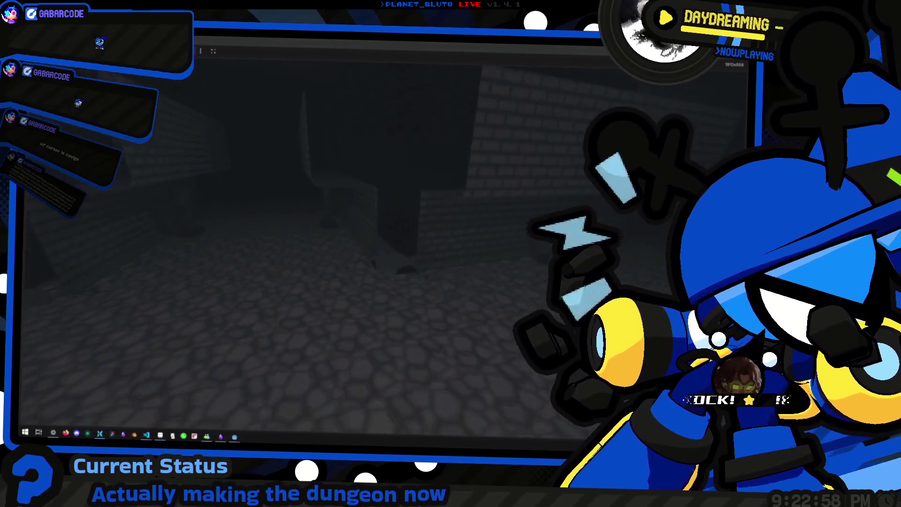
pyautogui.press('w')
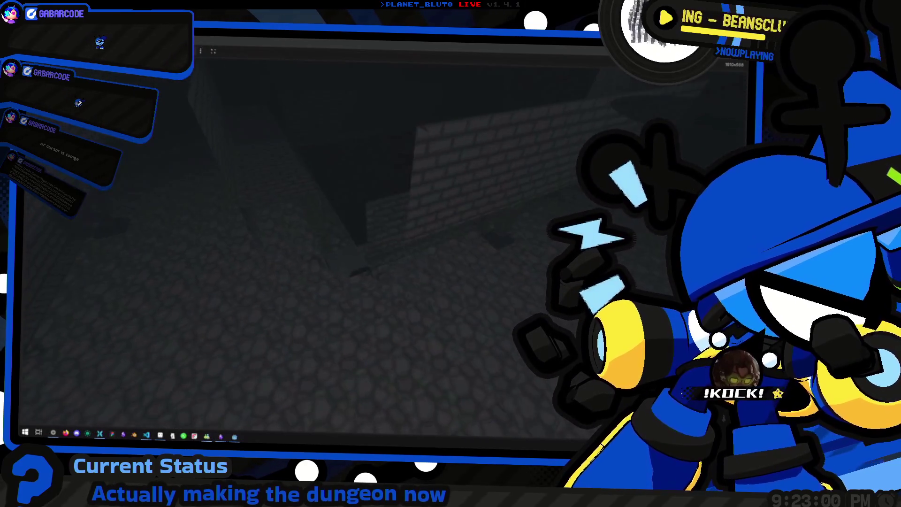
pyautogui.press('w')
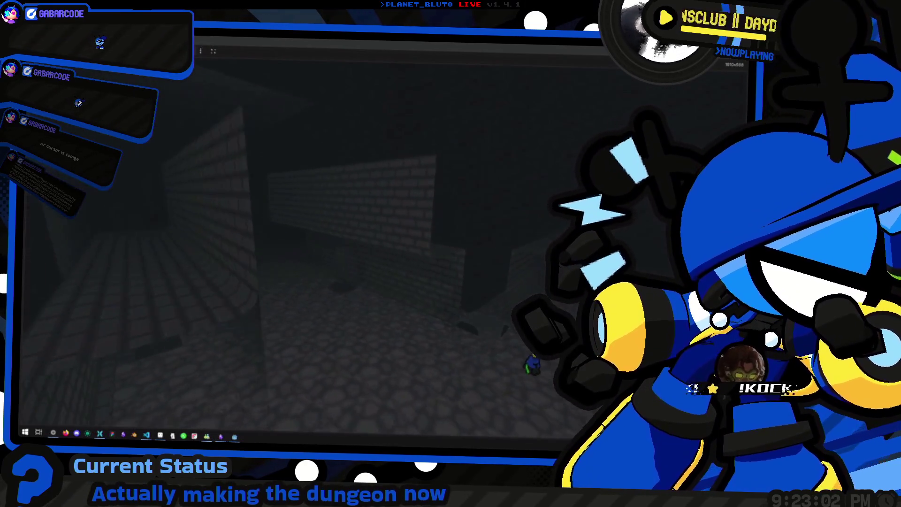
pyautogui.press('w')
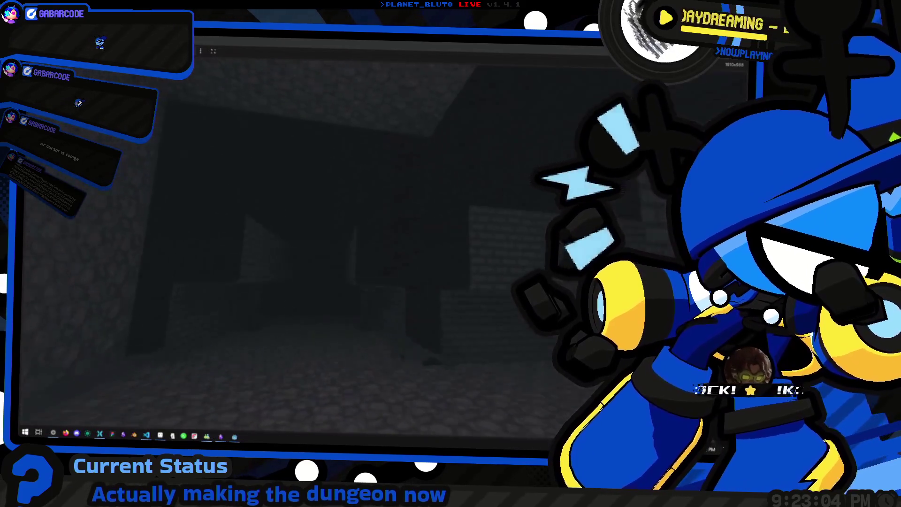
pyautogui.press('w')
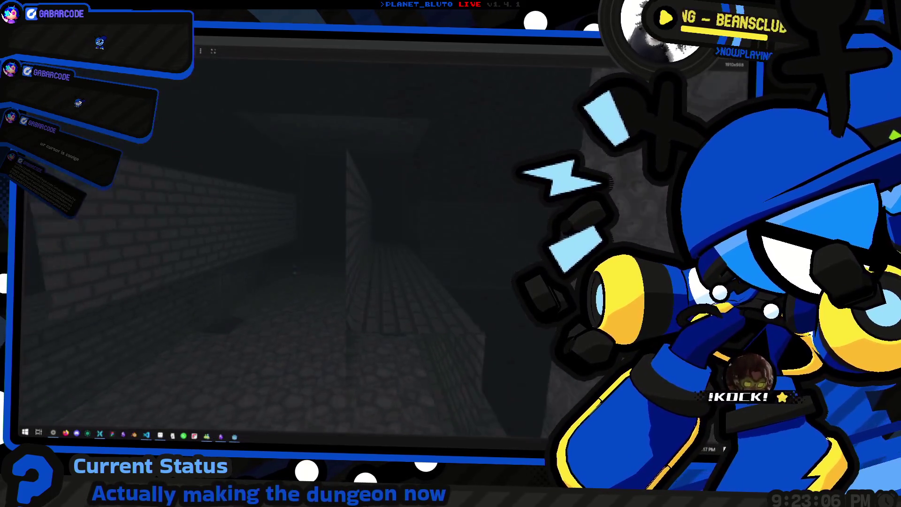
# Run the character along the brick corridor toward the curved brick wall.
pyautogui.scroll(-3, 376, 267)
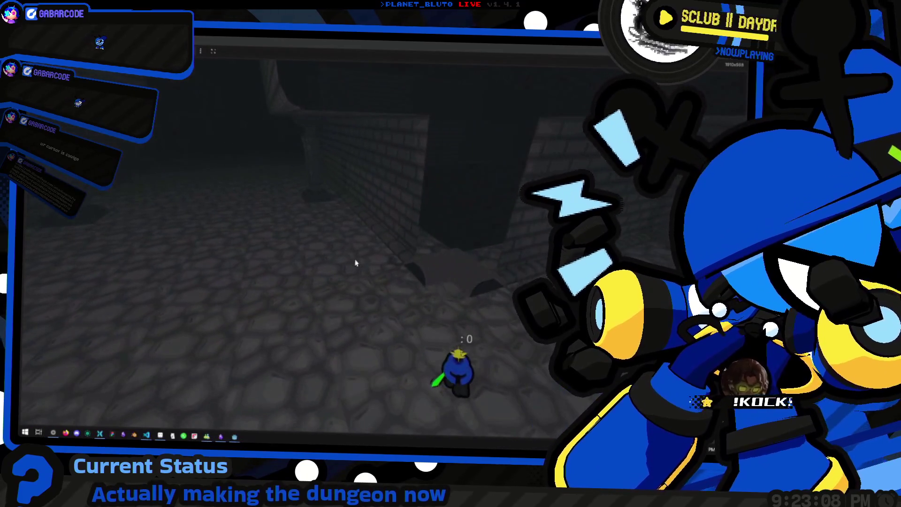
pyautogui.scroll(2, 352, 167)
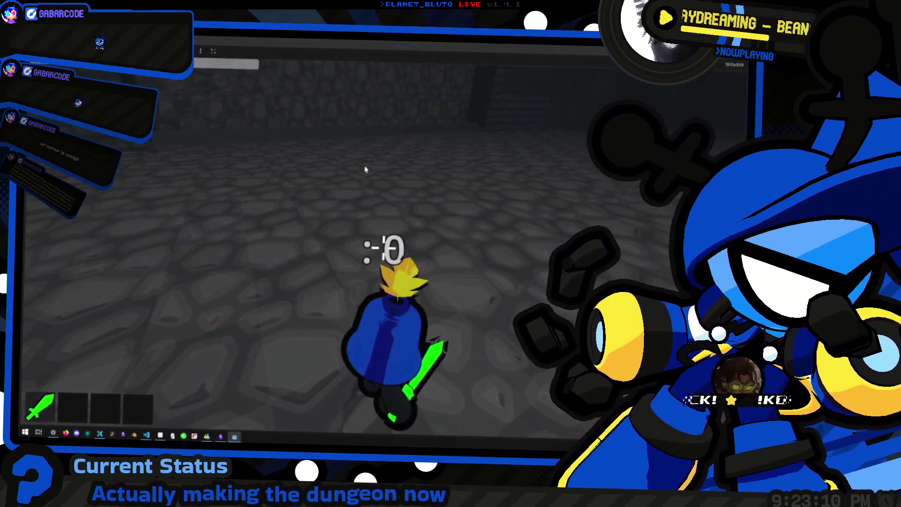
pyautogui.press('F8')
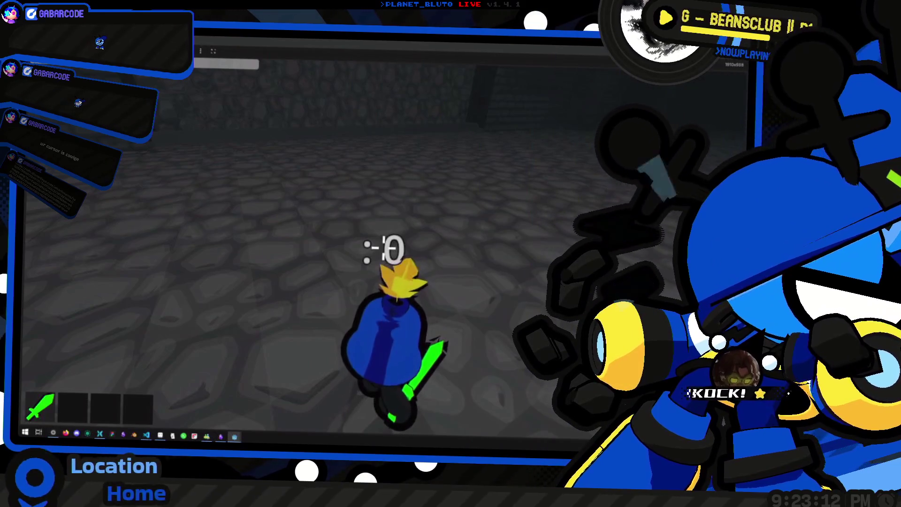
pyautogui.press('w')
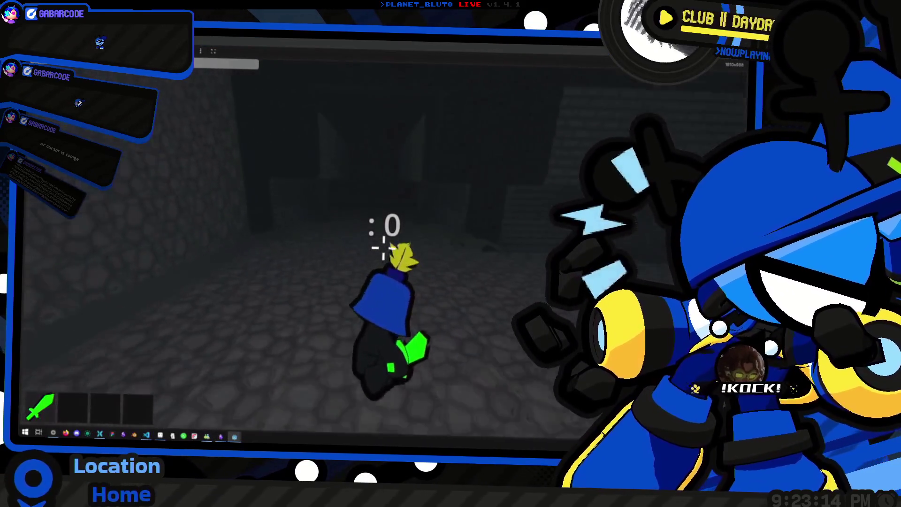
pyautogui.press('w')
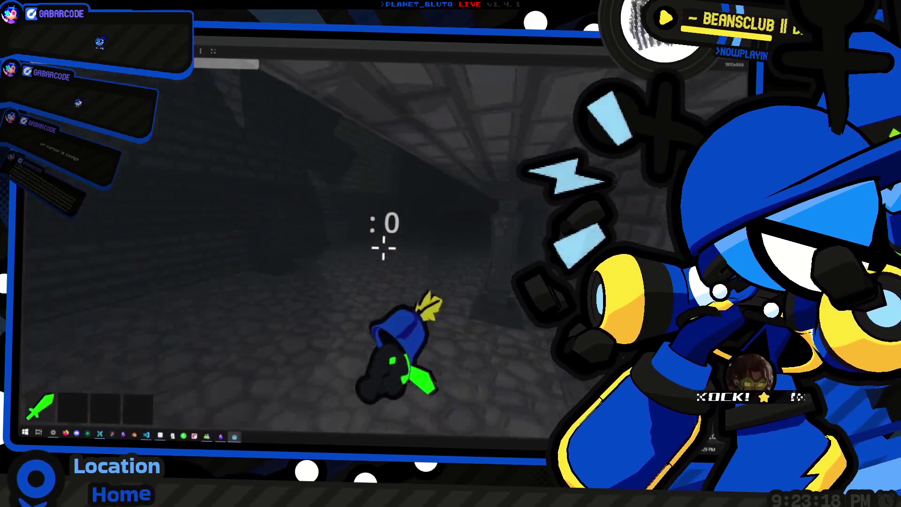
pyautogui.press('w')
pyautogui.press('w')
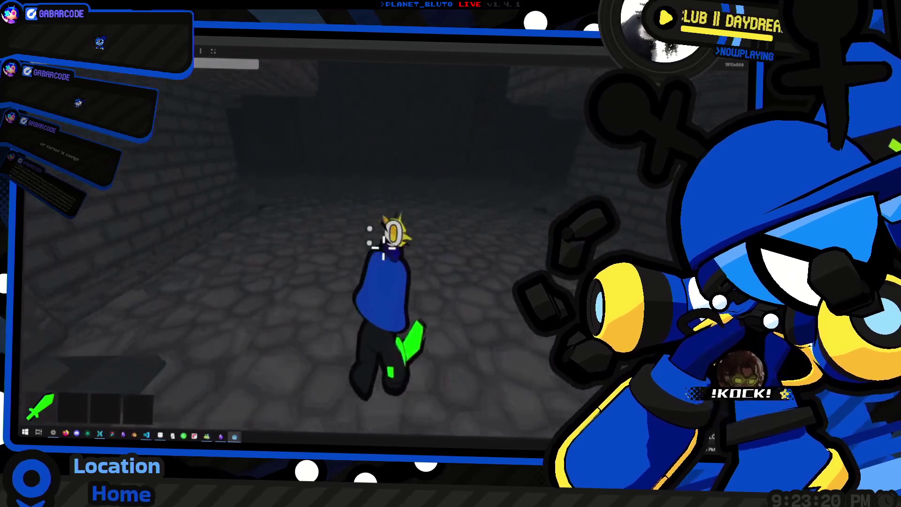
pyautogui.press('w')
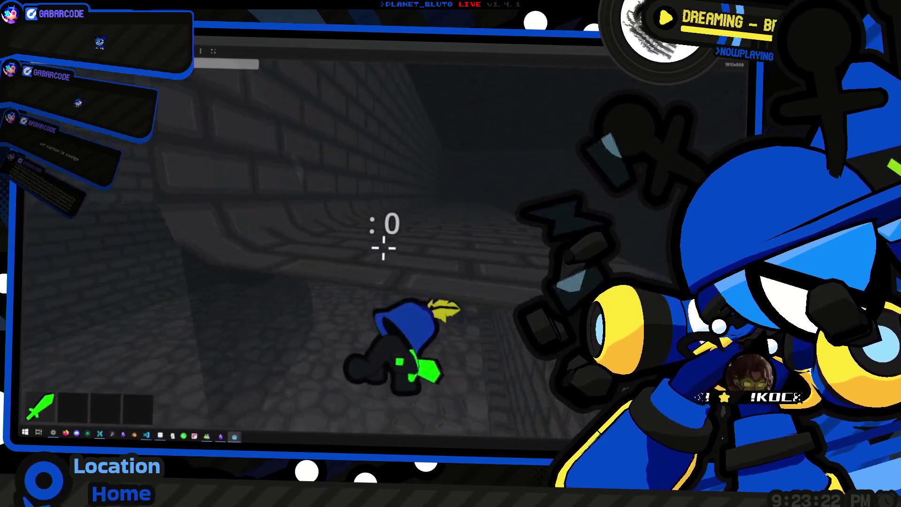
pyautogui.press('w')
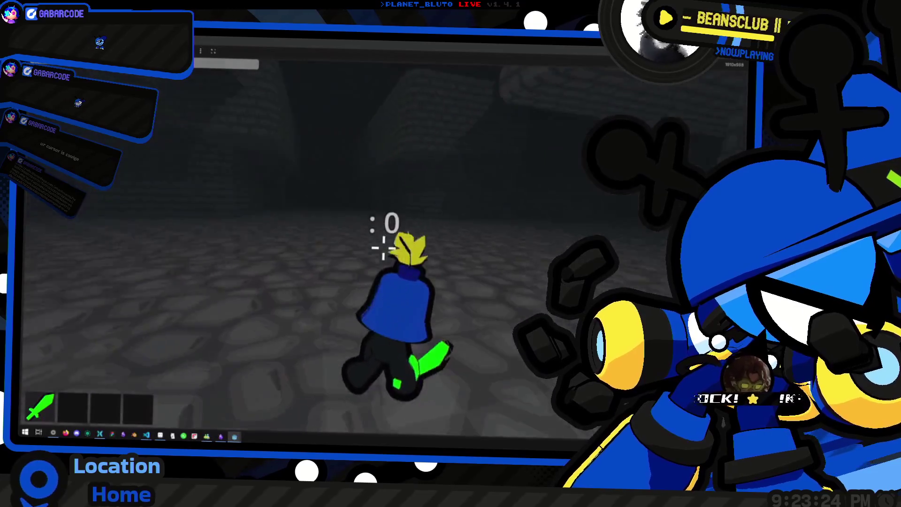
pyautogui.press('w')
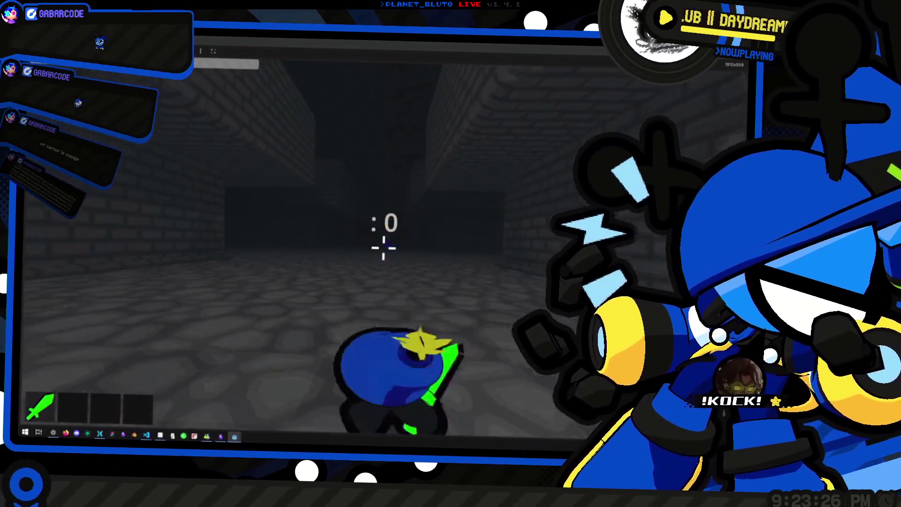
pyautogui.press('w')
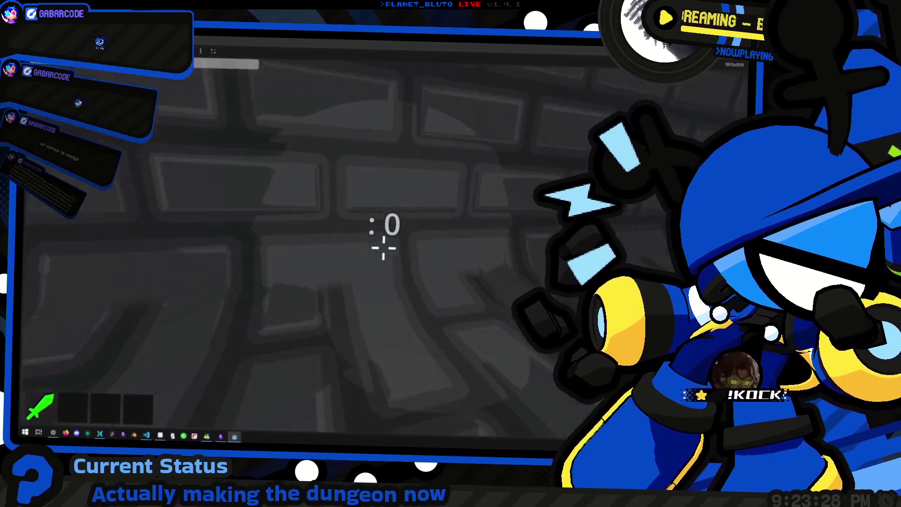
pyautogui.press('w')
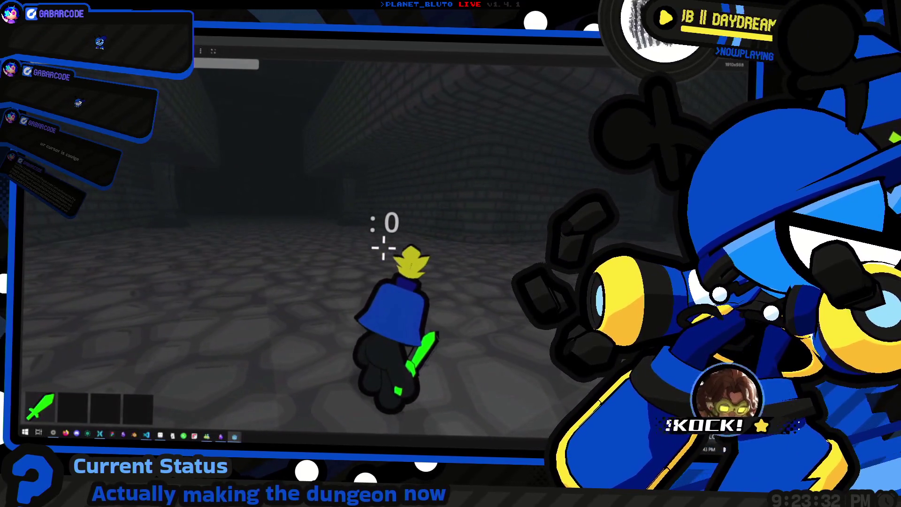
pyautogui.click(201, 51)
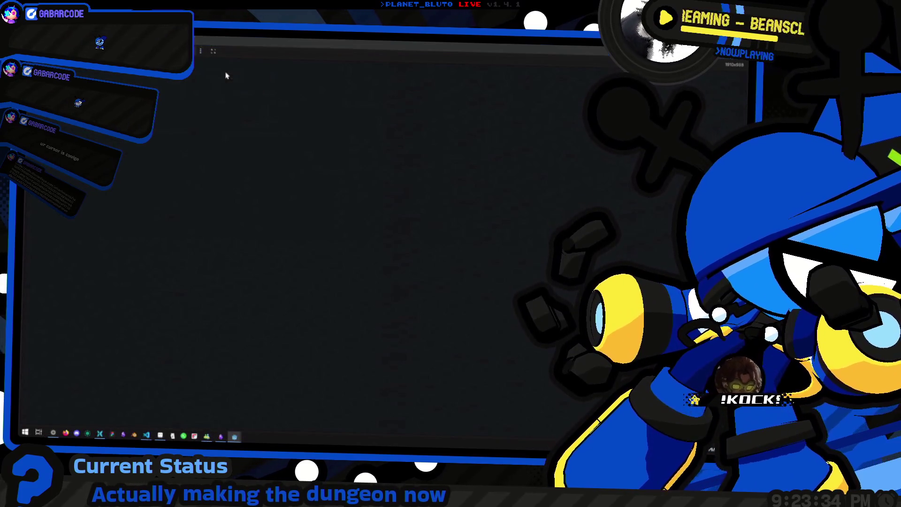
# Move the character and zoom the game camera in and out over the cobblestone rooms.
pyautogui.press('w')
pyautogui.scroll(-3, 301, 235)
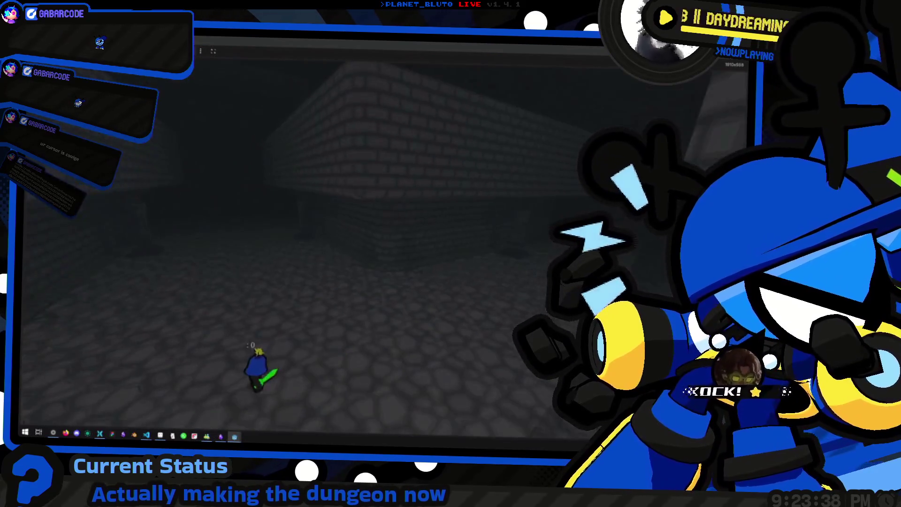
pyautogui.press('w')
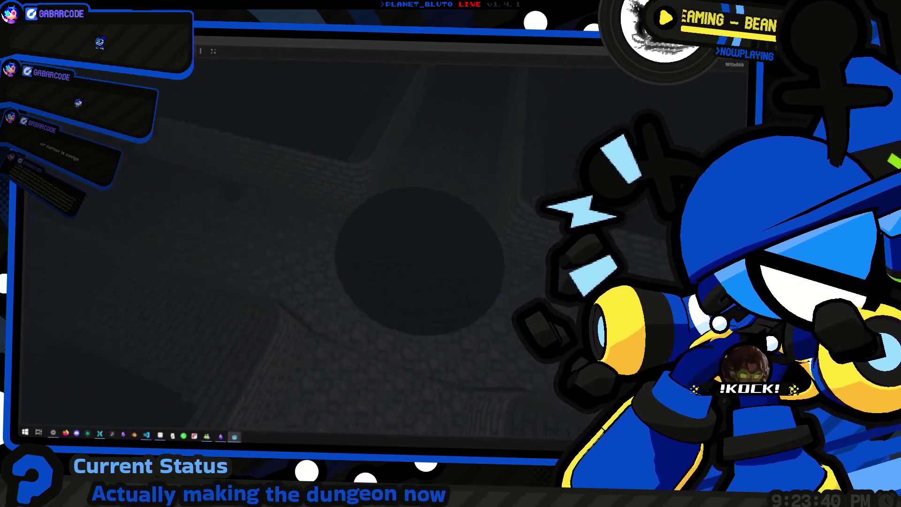
pyautogui.scroll(3, 301, 235)
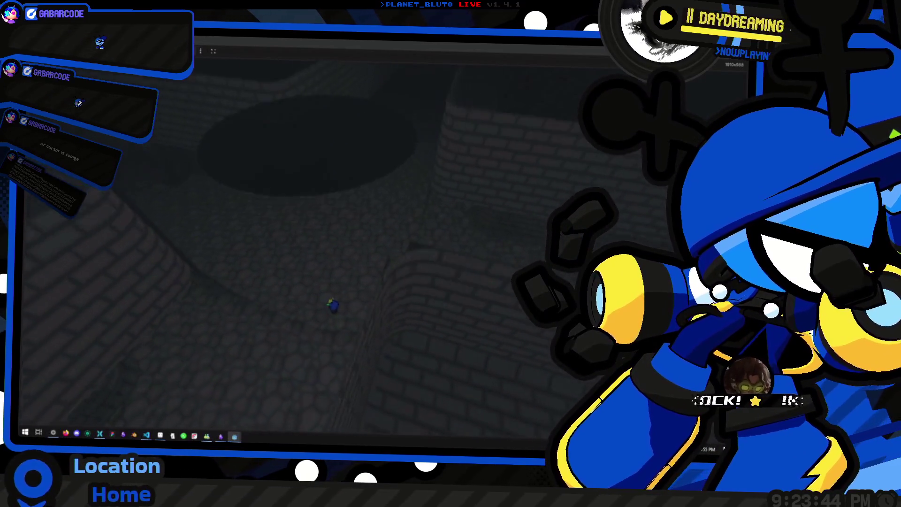
pyautogui.scroll(5, 357, 235)
pyautogui.scroll(-5, 357, 235)
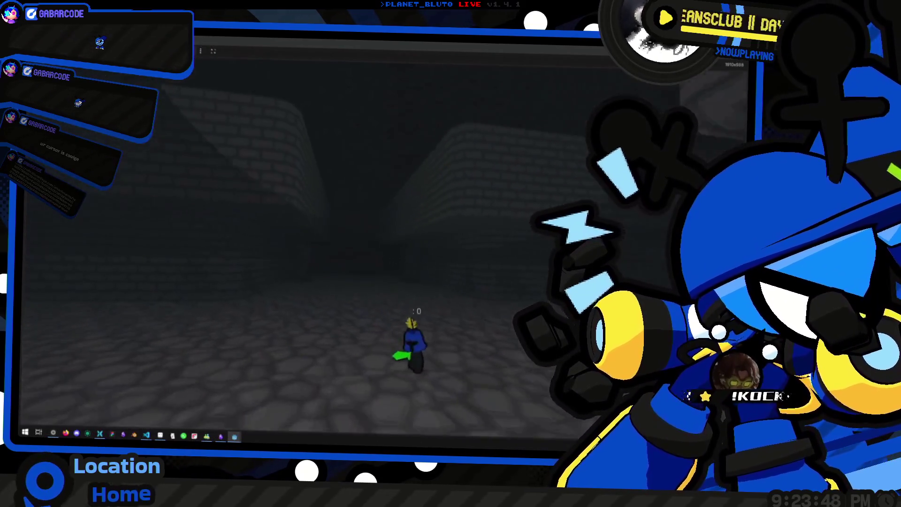
pyautogui.scroll(5, 357, 235)
pyautogui.scroll(-3, 357, 234)
pyautogui.scroll(4, 356, 235)
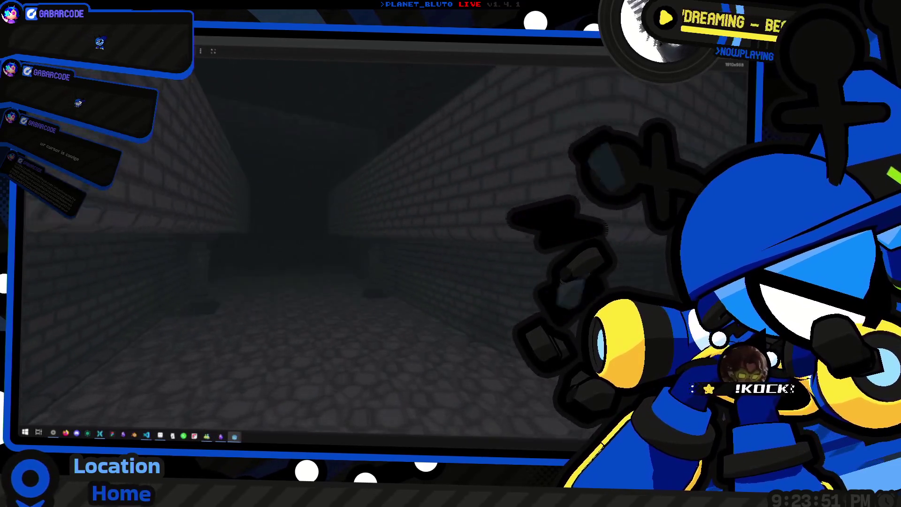
pyautogui.scroll(-5, 357, 235)
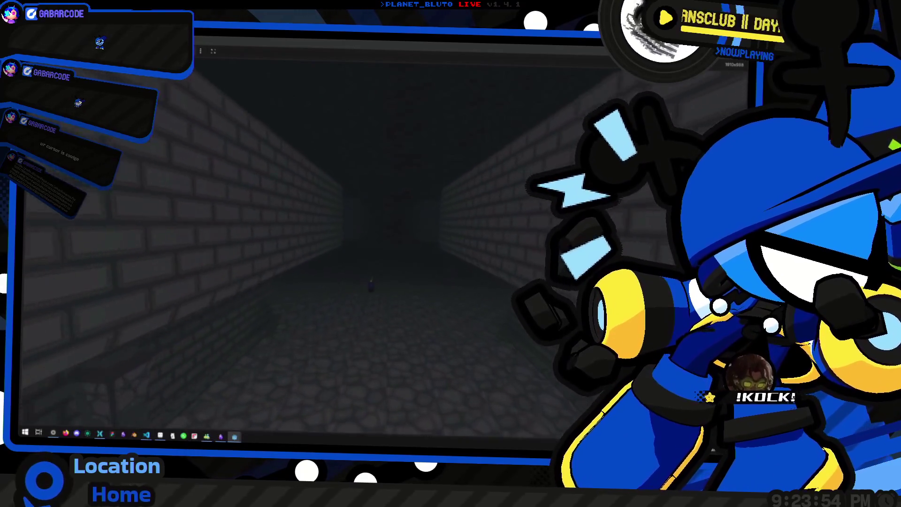
pyautogui.scroll(-3, 356, 234)
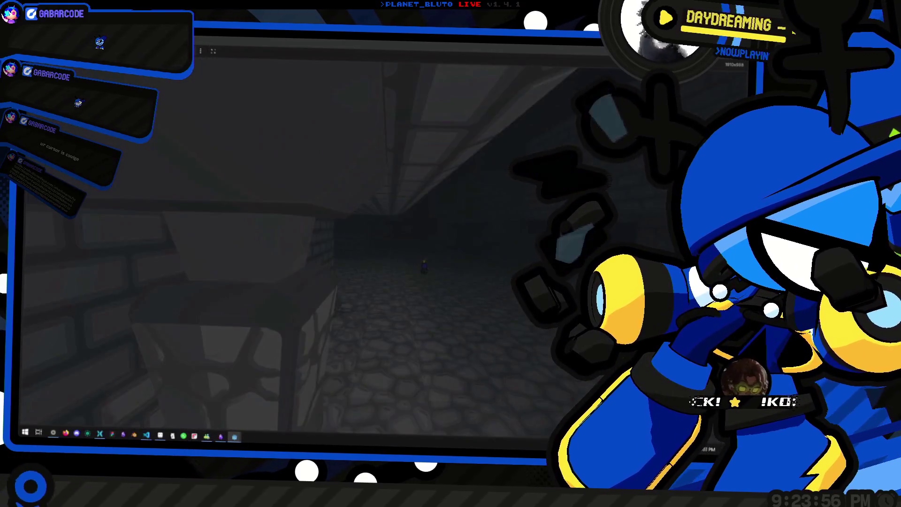
pyautogui.scroll(5, 329, 235)
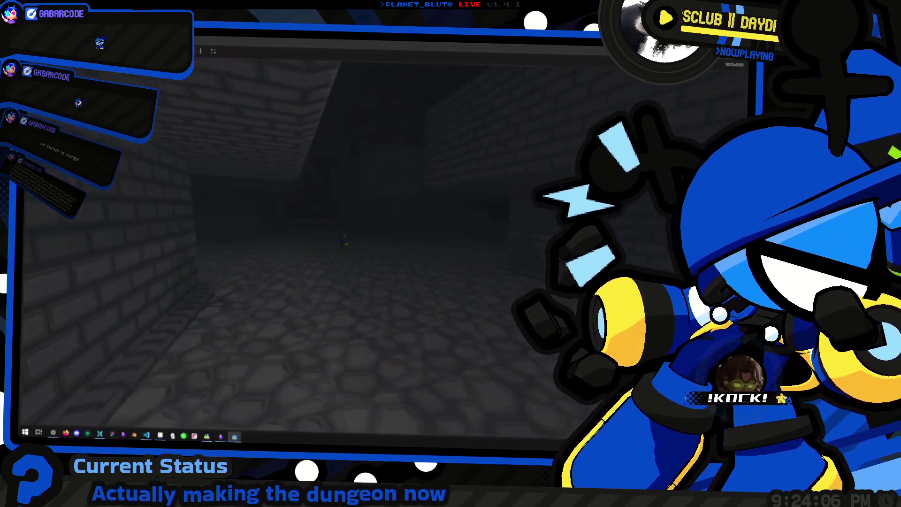
pyautogui.press('w')
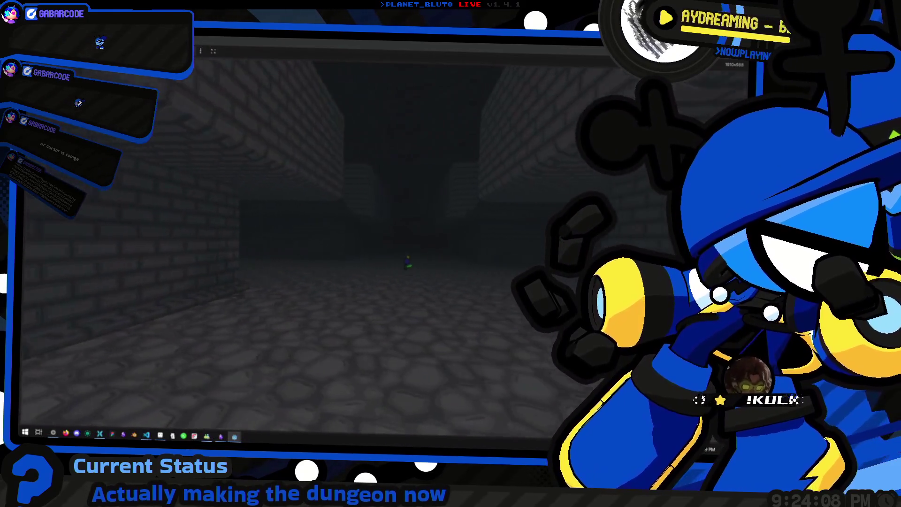
pyautogui.press('s')
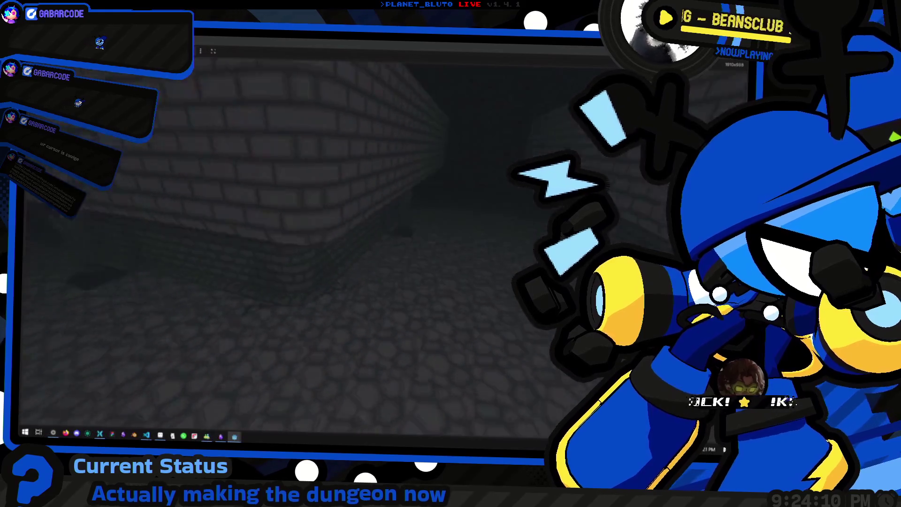
pyautogui.scroll(-5, 291, 235)
pyautogui.press('w')
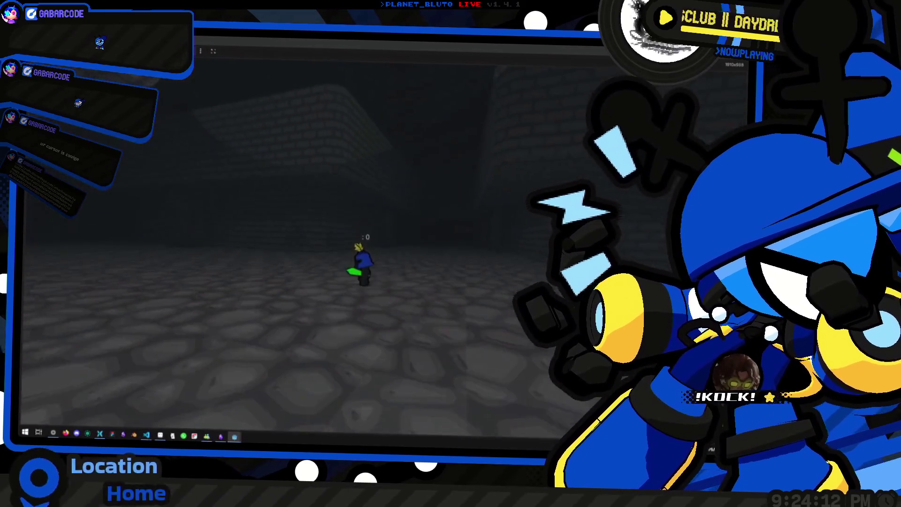
pyautogui.scroll(5, 301, 235)
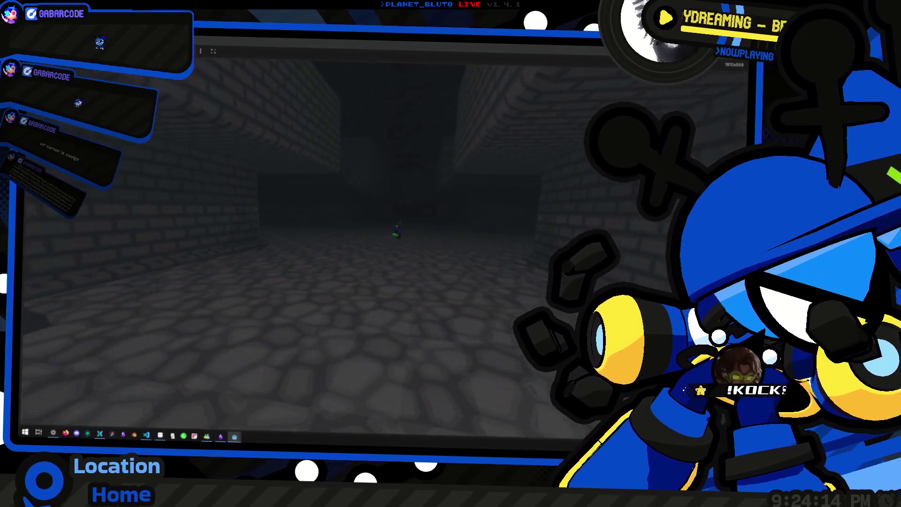
pyautogui.scroll(3, 301, 235)
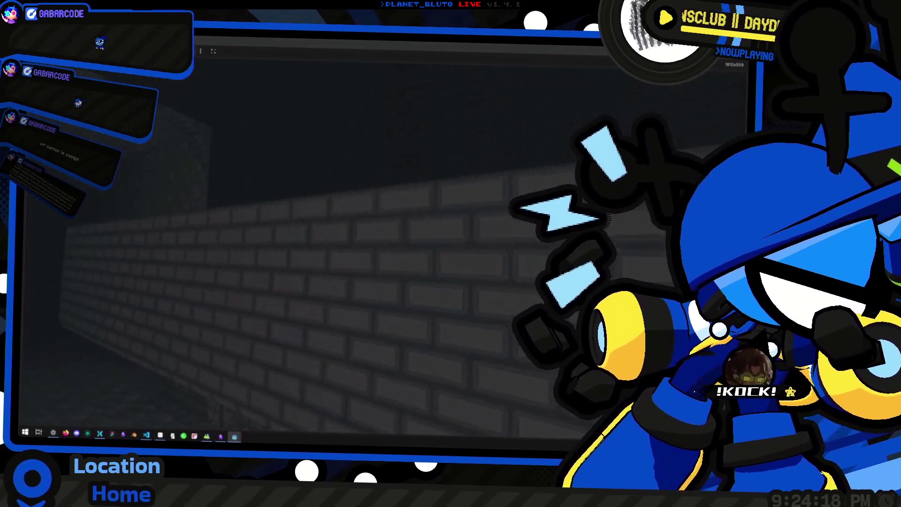
pyautogui.scroll(-5, 300, 235)
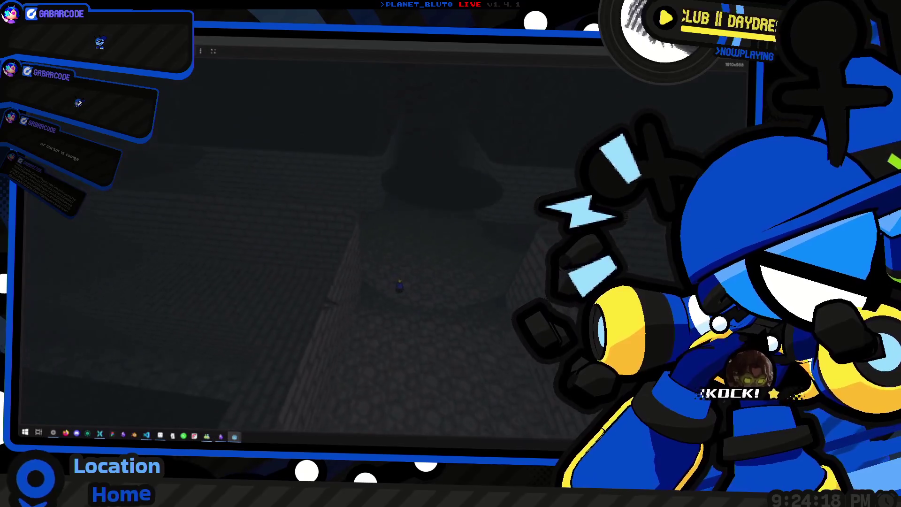
pyautogui.scroll(5, 300, 234)
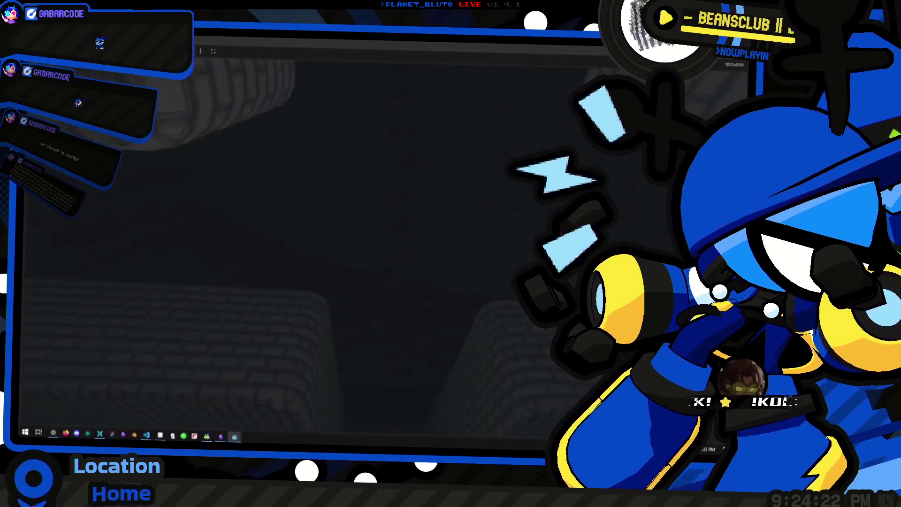
pyautogui.scroll(-3, 301, 234)
pyautogui.scroll(-5, 300, 235)
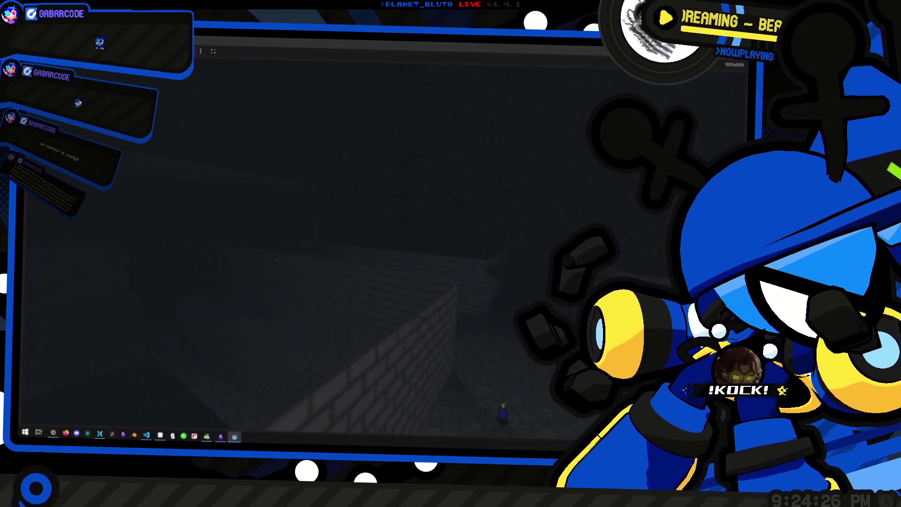
pyautogui.scroll(5, 300, 234)
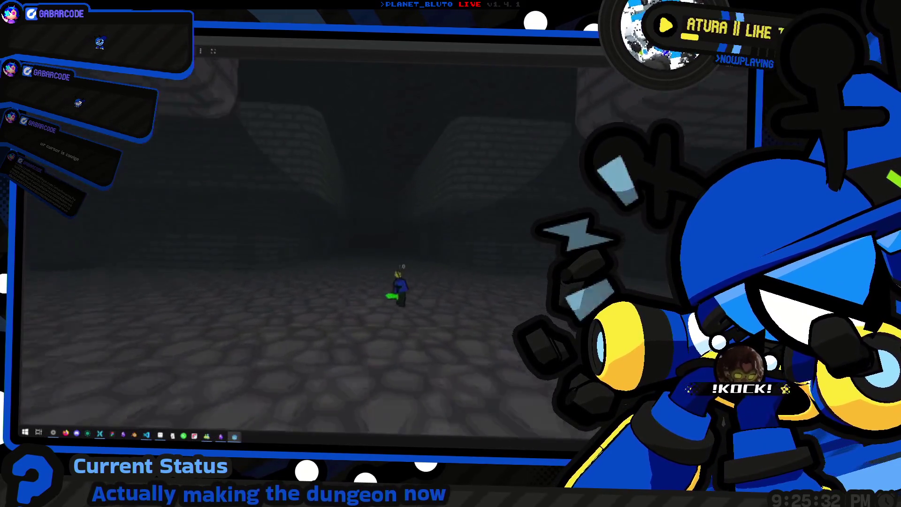
pyautogui.hotkey('alt', 'Tab')
pyautogui.click(392, 176)
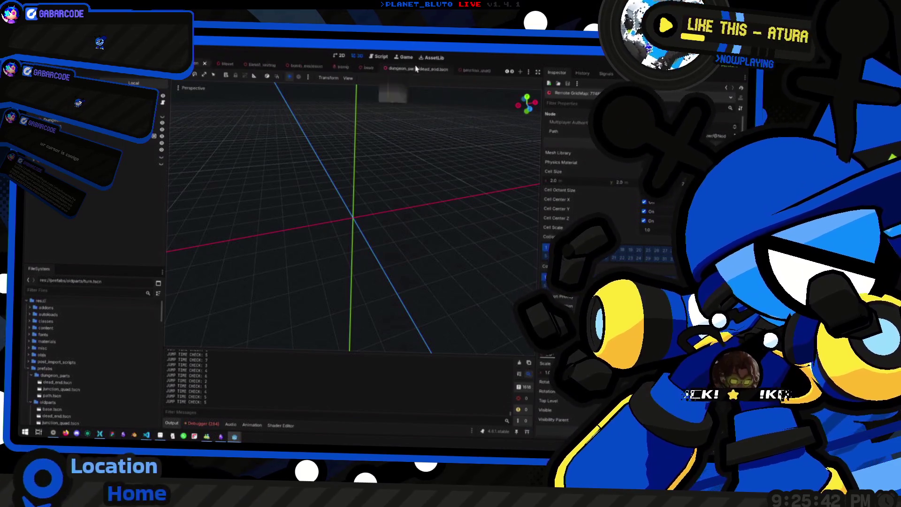
pyautogui.scroll(3, 331, 67)
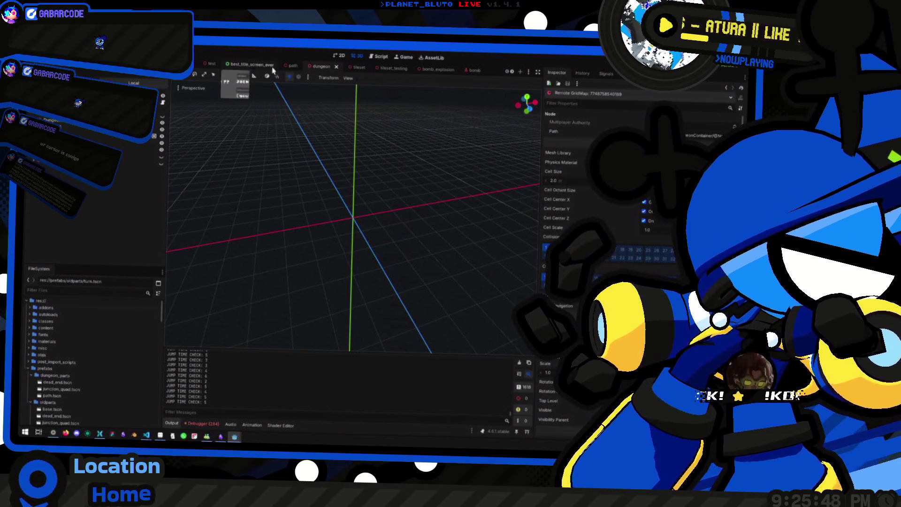
pyautogui.press('super+Tab')
pyautogui.press('Escape')
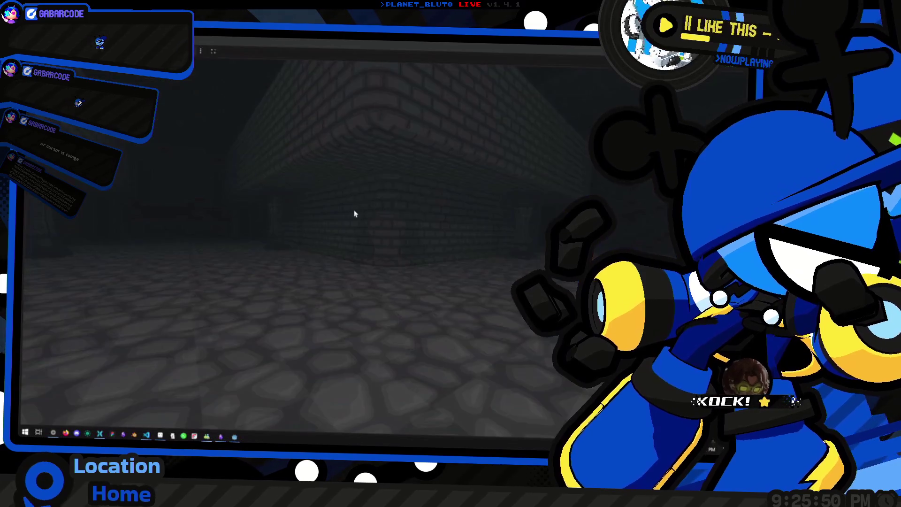
pyautogui.click(367, 234)
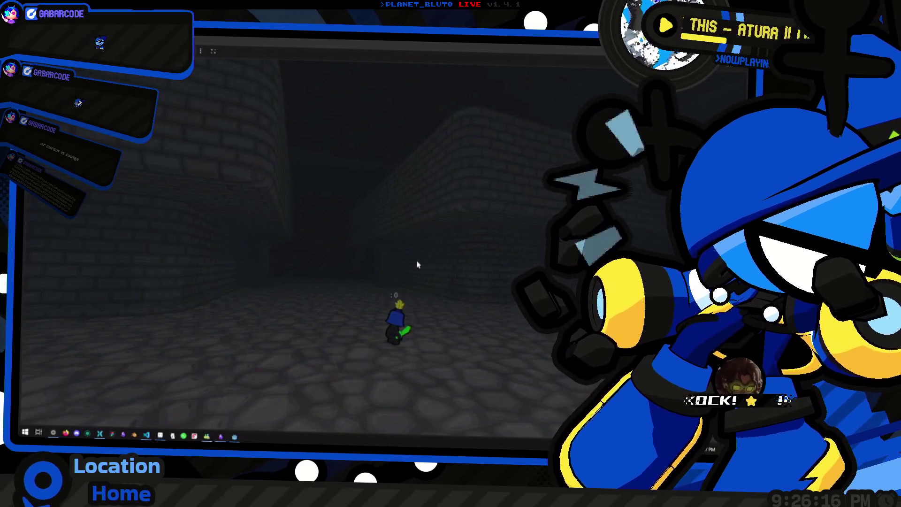
pyautogui.rightClick(420, 241)
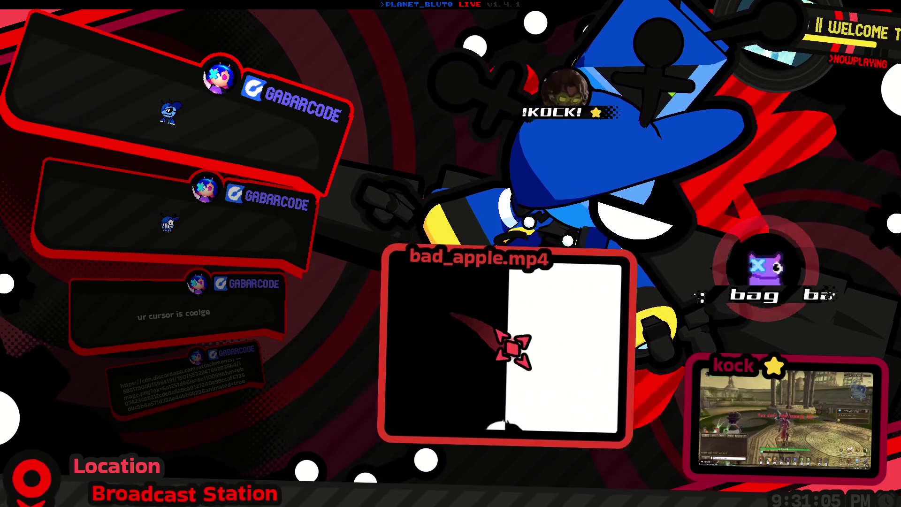
# Drag the bad_apple.mp4 video window to the left.
pyautogui.moveTo(533, 375)
pyautogui.mouseDown()
pyautogui.moveTo(416, 362)
pyautogui.moveTo(422, 372)
pyautogui.mouseUp()
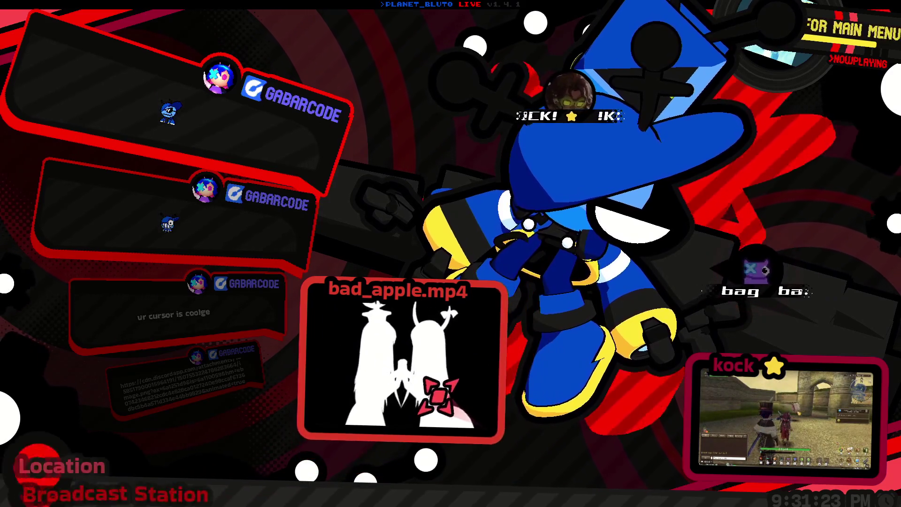
# Move the bad_apple.mp4 window right and down, then orbit the Godot 3D view.
pyautogui.moveTo(418, 388)
pyautogui.mouseDown()
pyautogui.moveTo(422, 373)
pyautogui.moveTo(553, 387)
pyautogui.mouseUp()
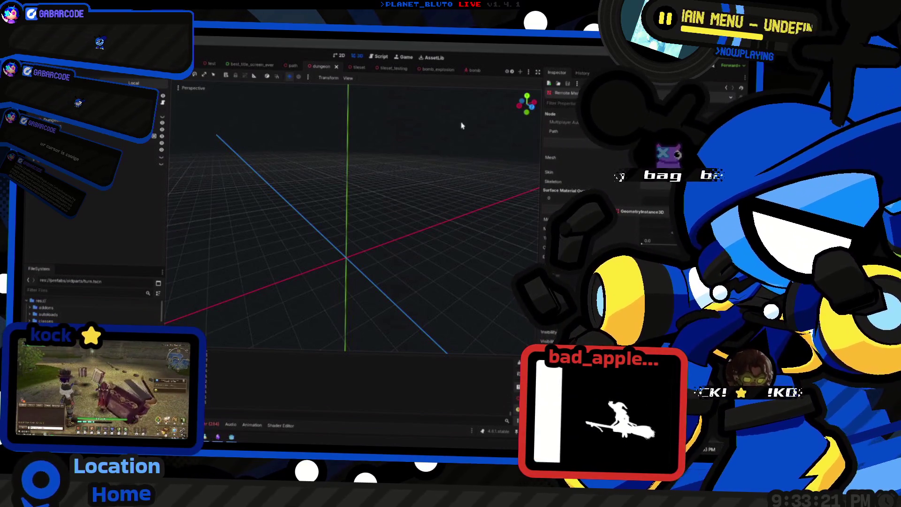
pyautogui.moveTo(355, 243)
pyautogui.mouseDown()
pyautogui.moveTo(301, 247)
pyautogui.moveTo(347, 230)
pyautogui.moveTo(366, 205)
pyautogui.mouseUp()
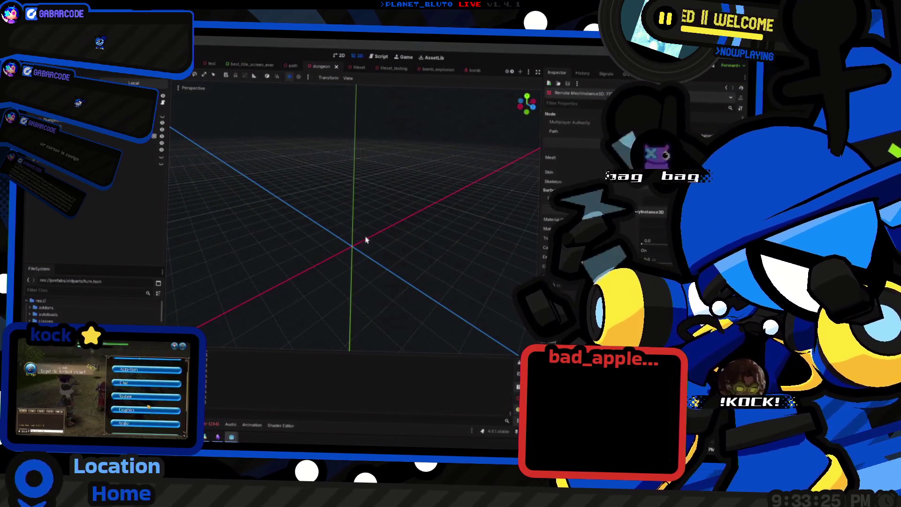
# Browse dungeon.gd through _cell_added and fill_grid_cell, jump to the top, then return to the 3D view.
pyautogui.hotkey('ctrl', 'F3')
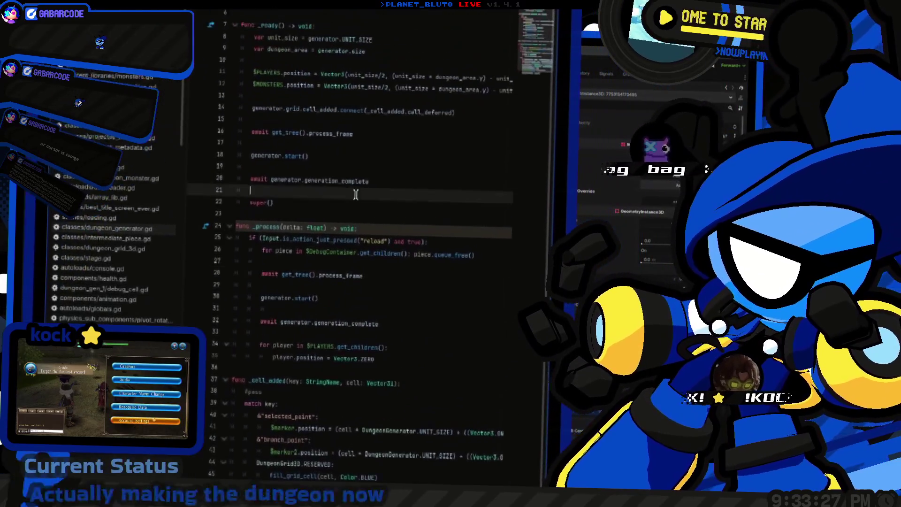
pyautogui.scroll(2, 380, 280)
pyautogui.scroll(-8, 381, 332)
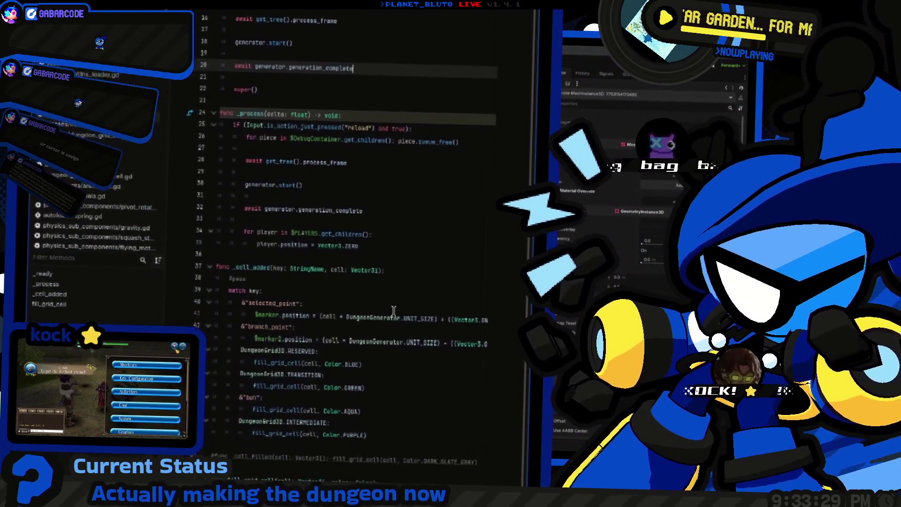
pyautogui.click(383, 254)
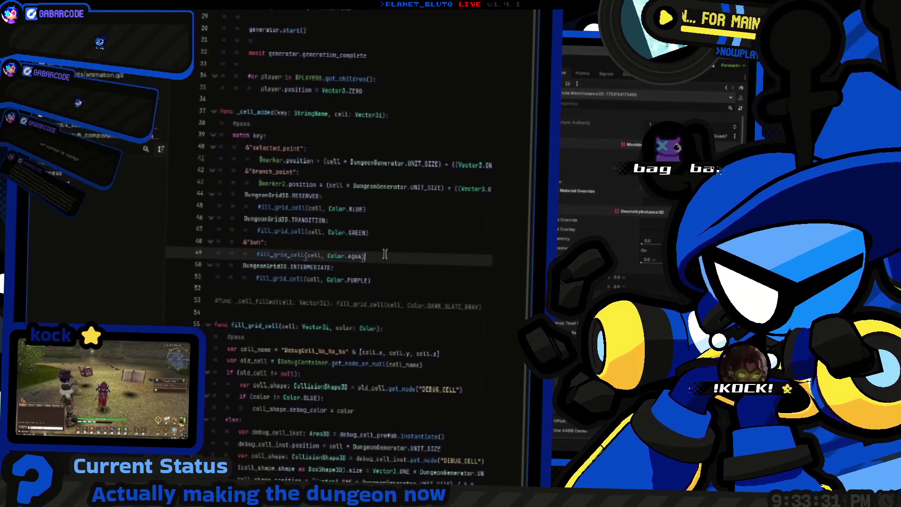
pyautogui.scroll(-2, 396, 251)
pyautogui.click(397, 249)
pyautogui.scroll(-2, 399, 263)
pyautogui.click(437, 275)
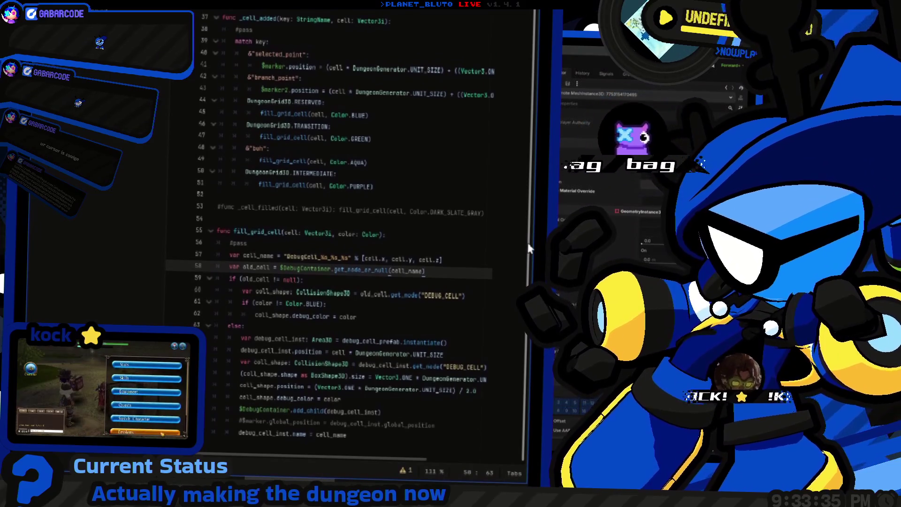
pyautogui.scroll(10, 470, 216)
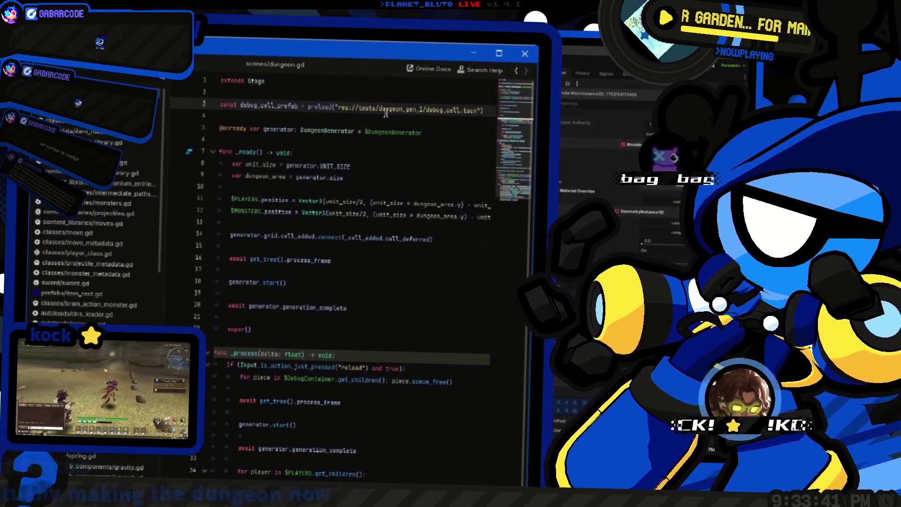
pyautogui.press('Up')
pyautogui.press('Up')
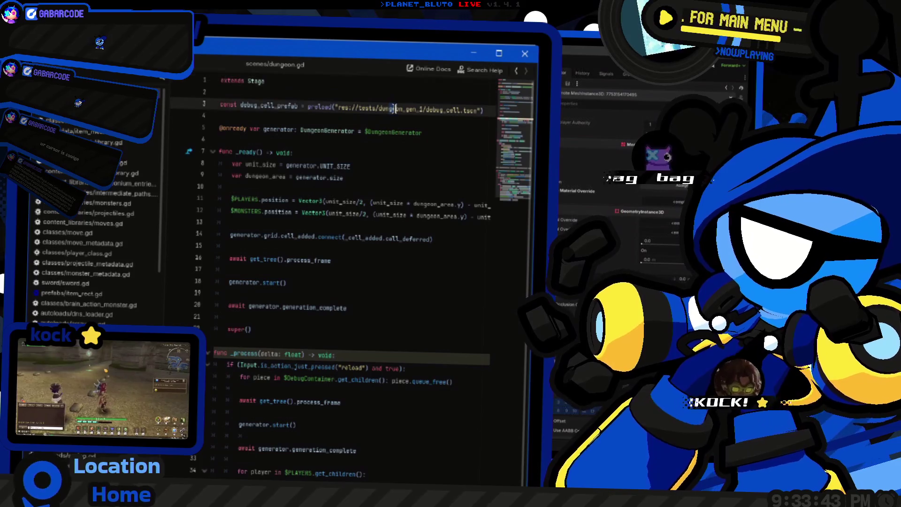
pyautogui.hotkey('alt', 'Tab')
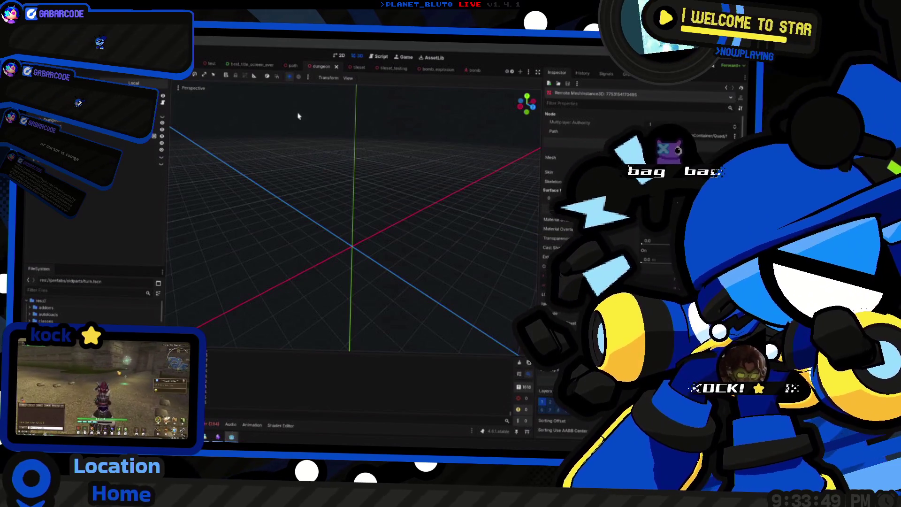
# Open the junction_quad scene tab and orbit around its brick-walled quad room.
pyautogui.scroll(-5, 357, 68)
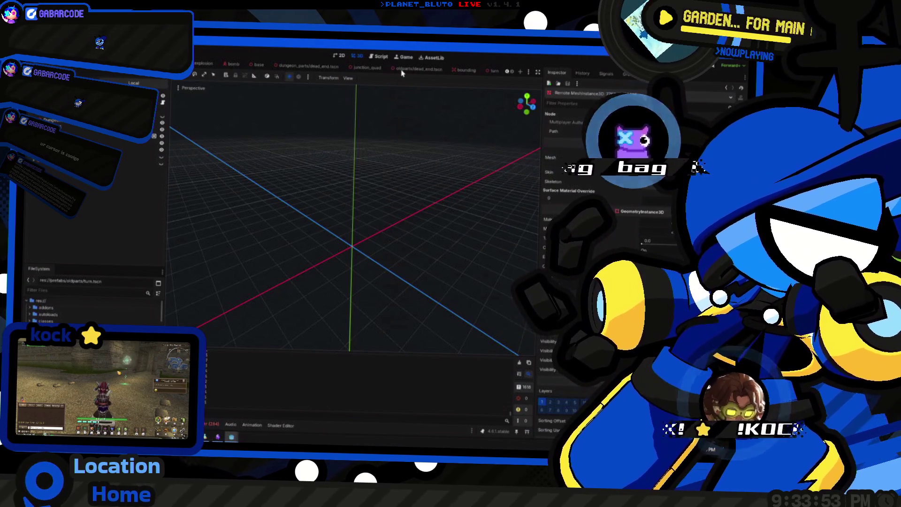
pyautogui.click(364, 67)
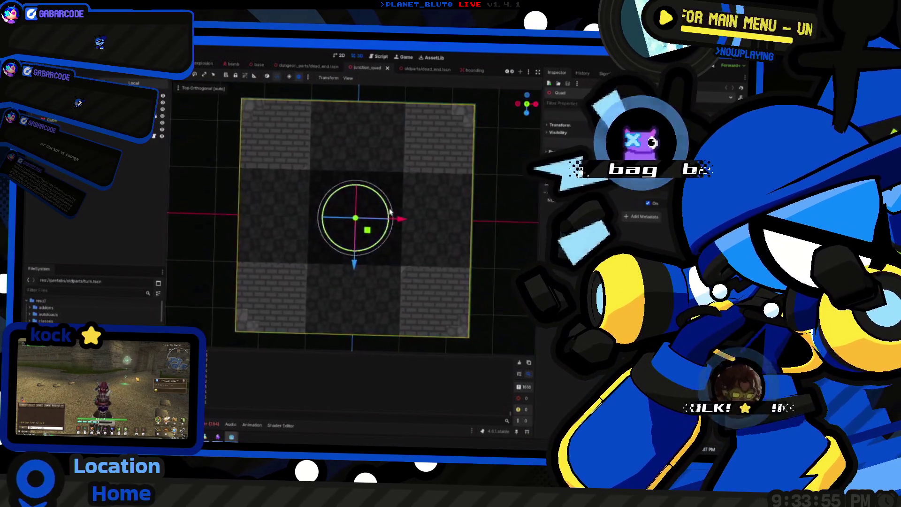
pyautogui.moveTo(408, 221)
pyautogui.mouseDown()
pyautogui.moveTo(369, 191)
pyautogui.moveTo(296, 187)
pyautogui.moveTo(414, 191)
pyautogui.mouseUp()
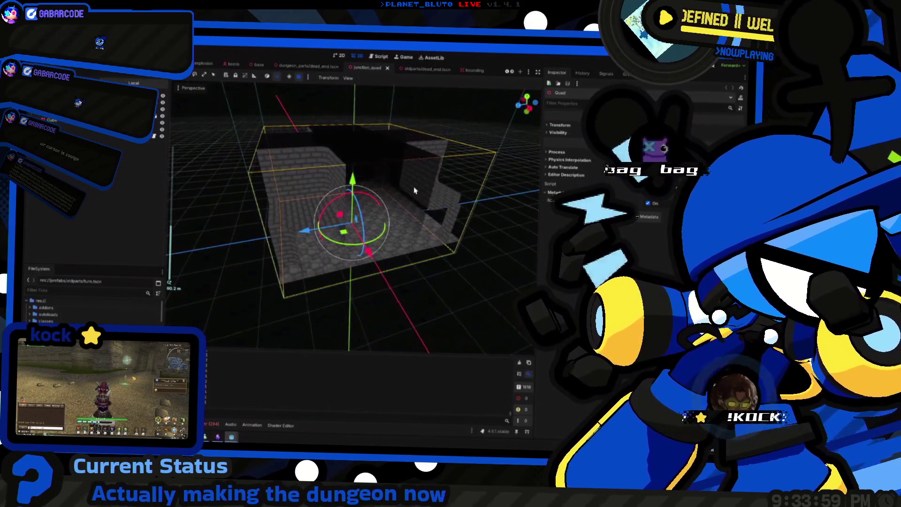
pyautogui.click(230, 275)
pyautogui.moveTo(229, 274)
pyautogui.mouseDown()
pyautogui.moveTo(247, 246)
pyautogui.moveTo(349, 244)
pyautogui.moveTo(495, 272)
pyautogui.moveTo(423, 246)
pyautogui.moveTo(435, 263)
pyautogui.mouseUp()
pyautogui.hotkey('alt', 'Tab')
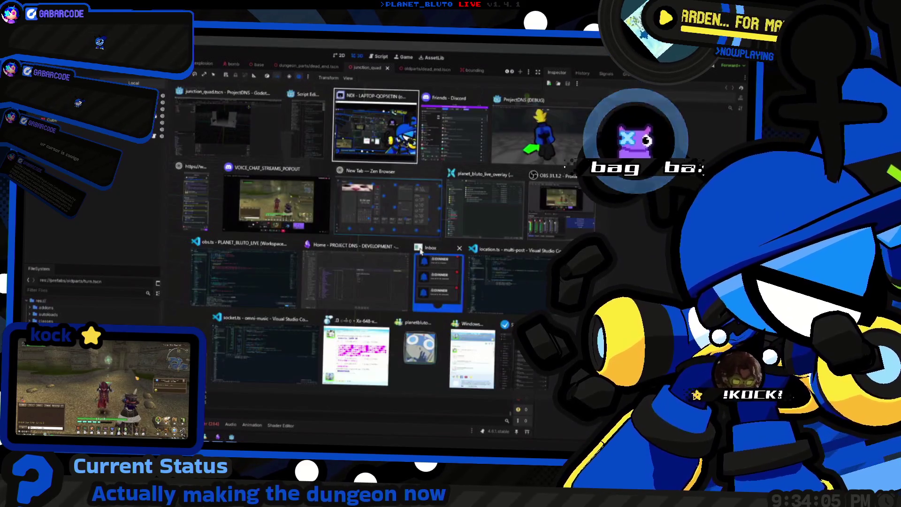
# Bring the ProjectDNS debug game forward and walk the player through the dungeon.
pyautogui.click(540, 131)
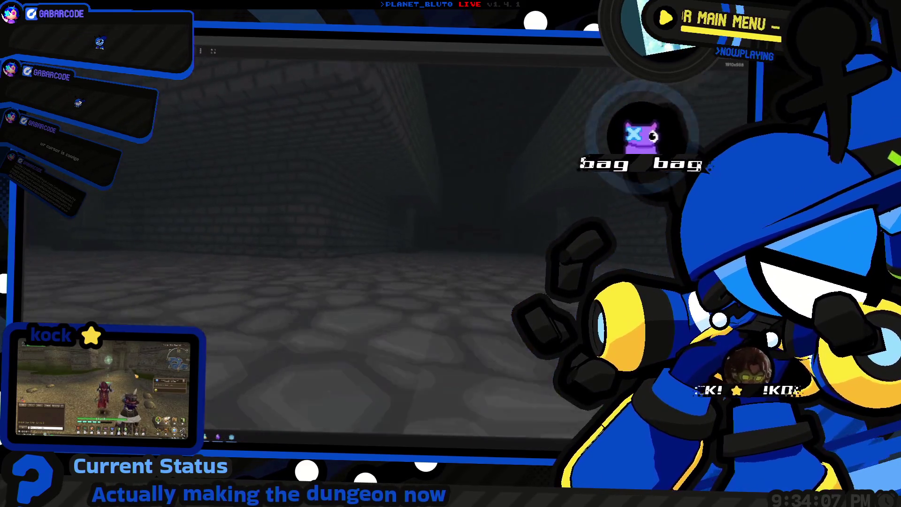
pyautogui.press('w')
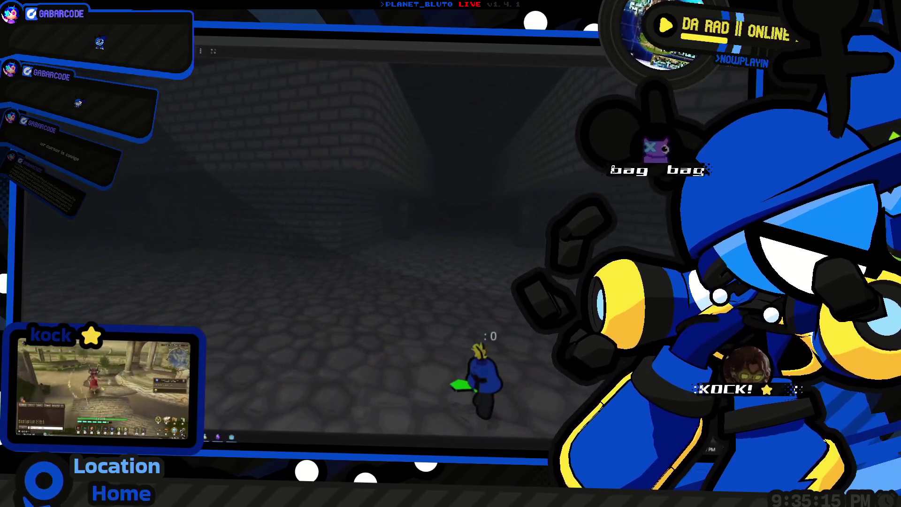
pyautogui.hotkey('alt', 'Tab')
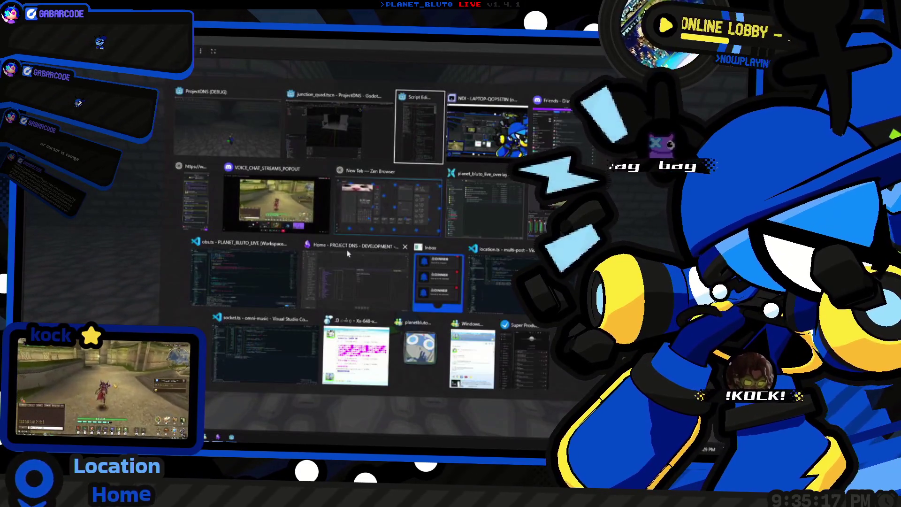
# Bring up the Anytype task board and select the Dungeon Paths Visual Rework current-task card.
pyautogui.click(352, 249)
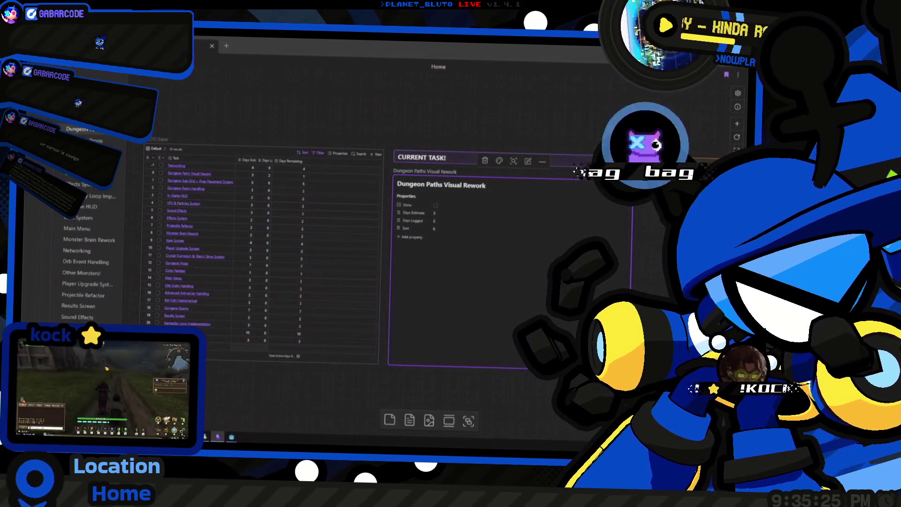
pyautogui.hotkey('alt', 'Tab')
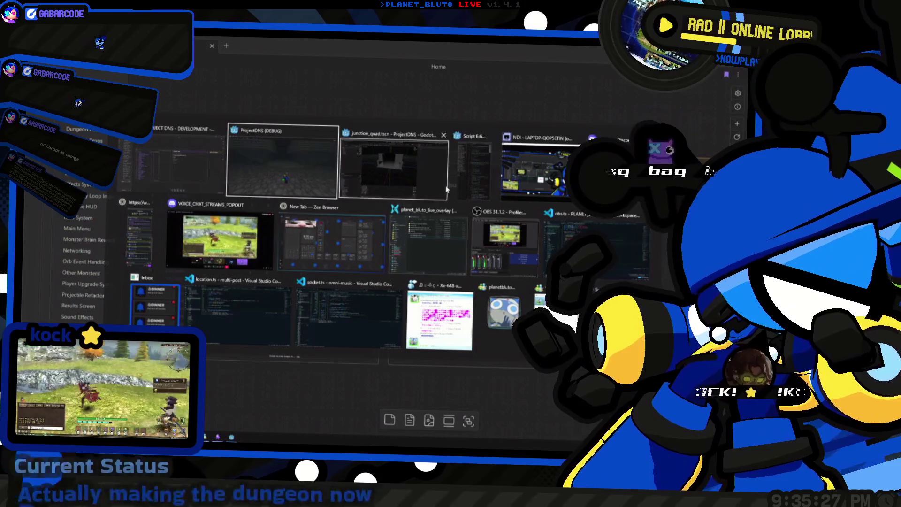
pyautogui.click(283, 185)
pyautogui.hotkey('alt', 'Tab')
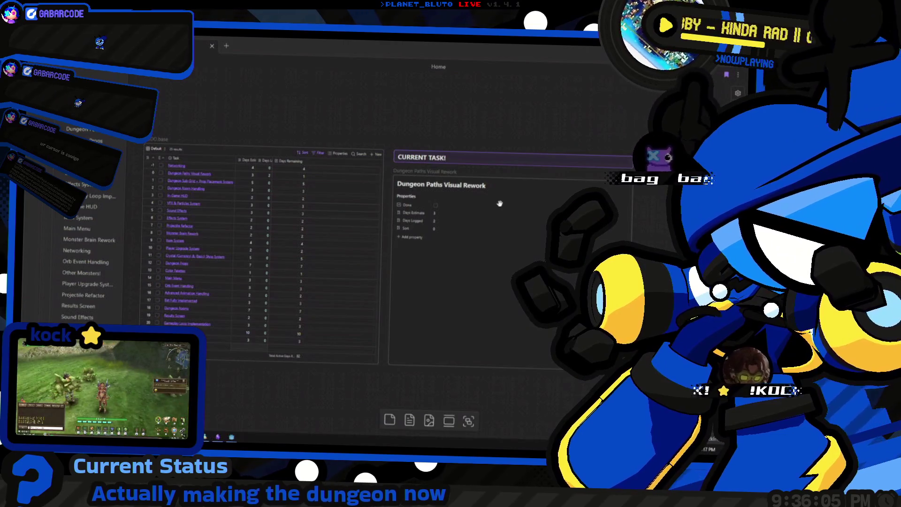
pyautogui.click(478, 270)
pyautogui.hscroll(3, 424, 288)
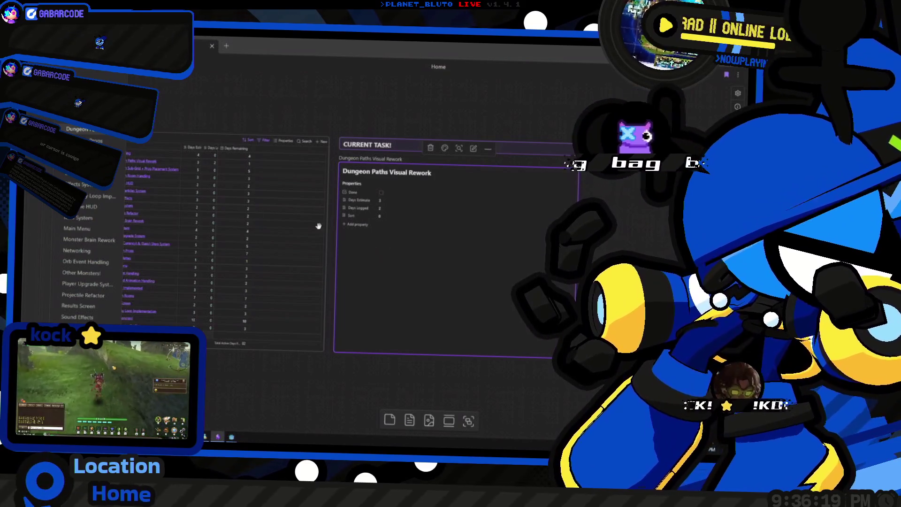
pyautogui.hotkey('alt', 'Tab')
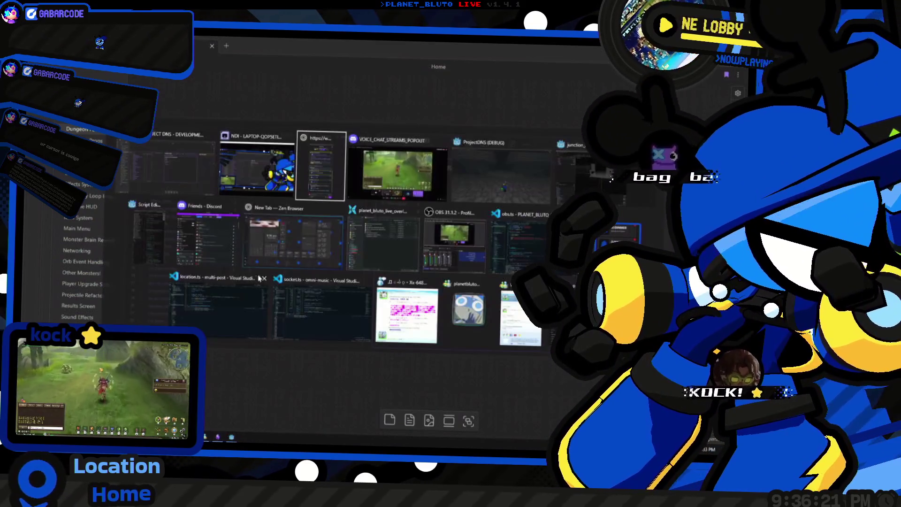
# Return to the Godot junction_quad scene, view the four-way room top-down, and bring up its file options.
pyautogui.hotkey('alt', 'Tab')
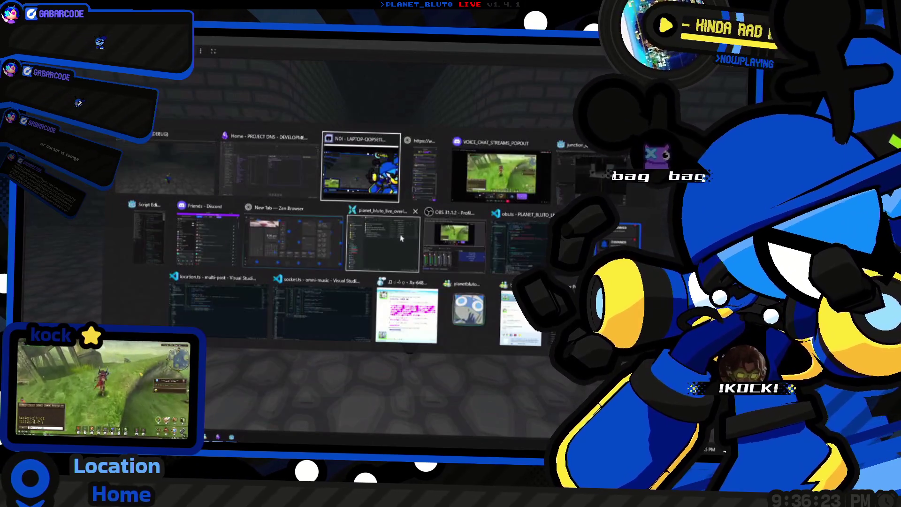
pyautogui.click(608, 174)
pyautogui.scroll(5, 368, 227)
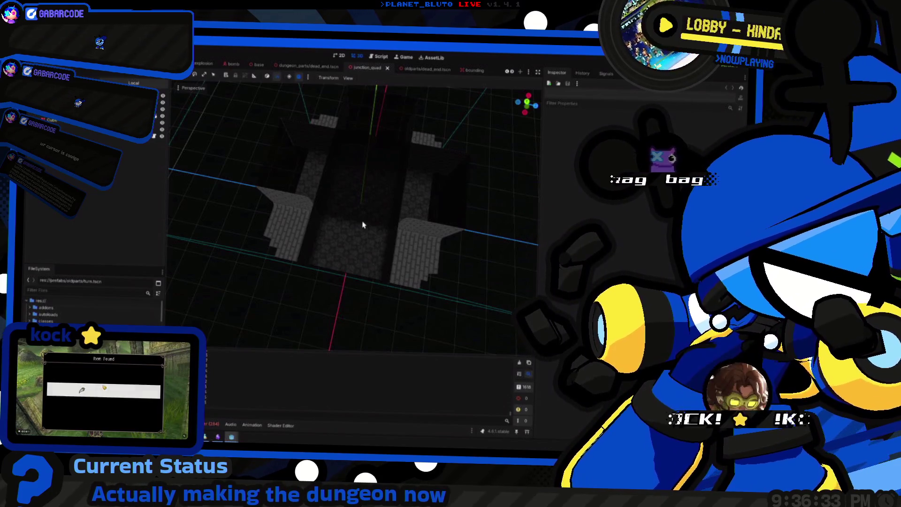
pyautogui.moveTo(296, 201)
pyautogui.mouseDown()
pyautogui.moveTo(312, 197)
pyautogui.moveTo(372, 221)
pyautogui.moveTo(460, 169)
pyautogui.moveTo(298, 173)
pyautogui.moveTo(302, 207)
pyautogui.moveTo(291, 212)
pyautogui.mouseUp()
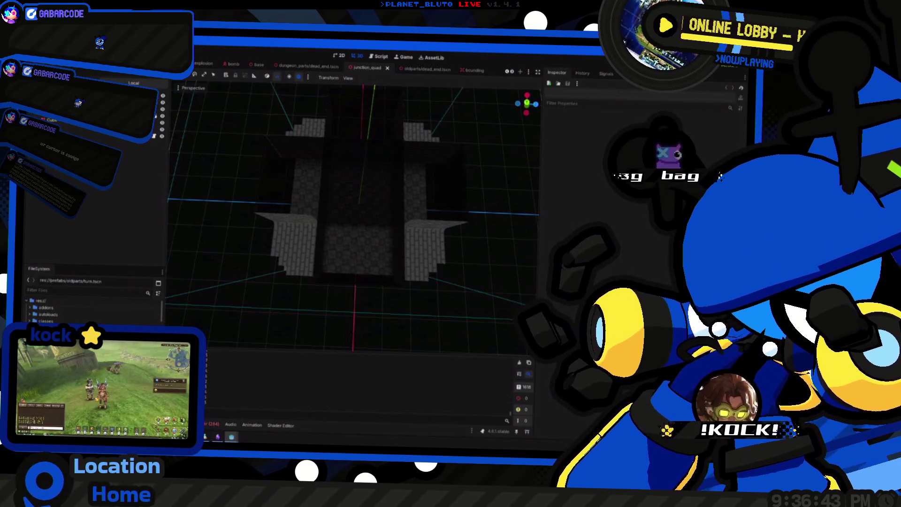
pyautogui.rightClick(77, 284)
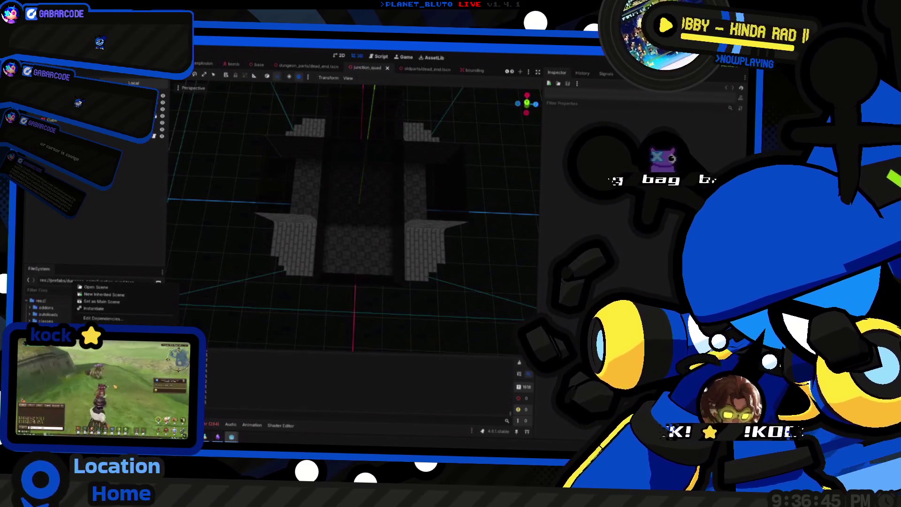
# Duplicate junction_quad.tscn as junction_tri.tscn, after briefly backing out to check the script.
pyautogui.click(99, 342)
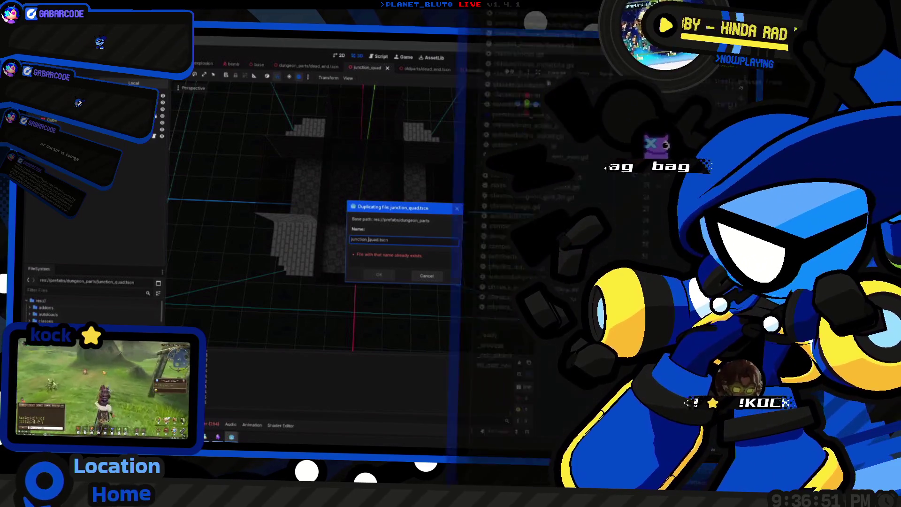
pyautogui.press('Escape')
pyautogui.hotkey('ctrl', 'F3')
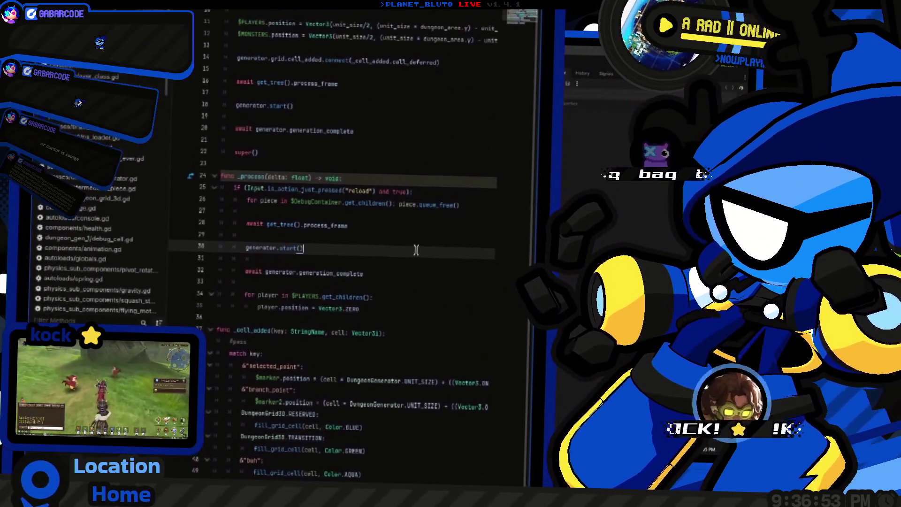
pyautogui.scroll(-4, 439, 243)
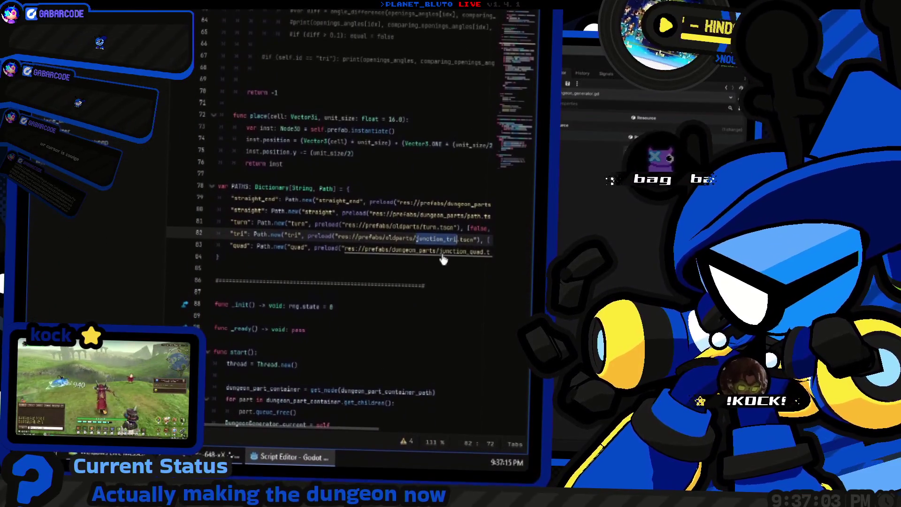
pyautogui.keyDown('ctrl'); pyautogui.click(441, 258); pyautogui.keyUp('ctrl')
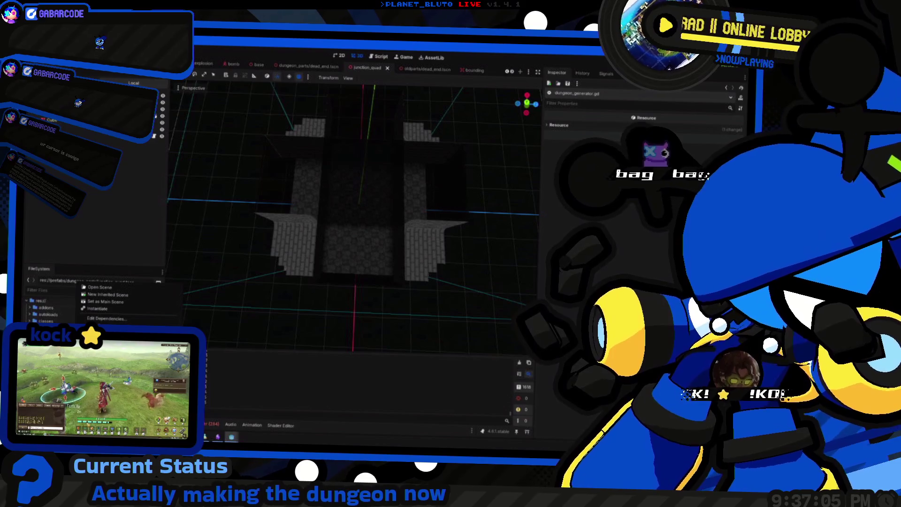
pyautogui.click(101, 358)
pyautogui.write('junction_tri')
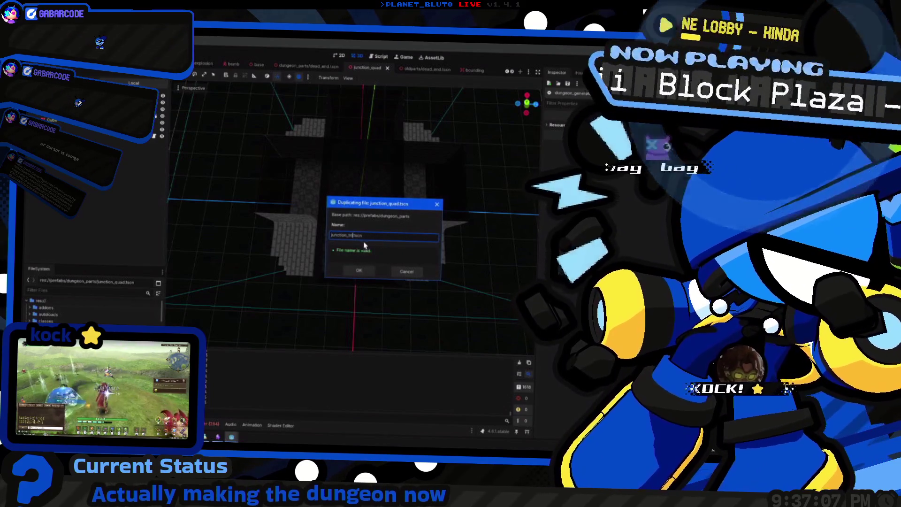
pyautogui.click(359, 270)
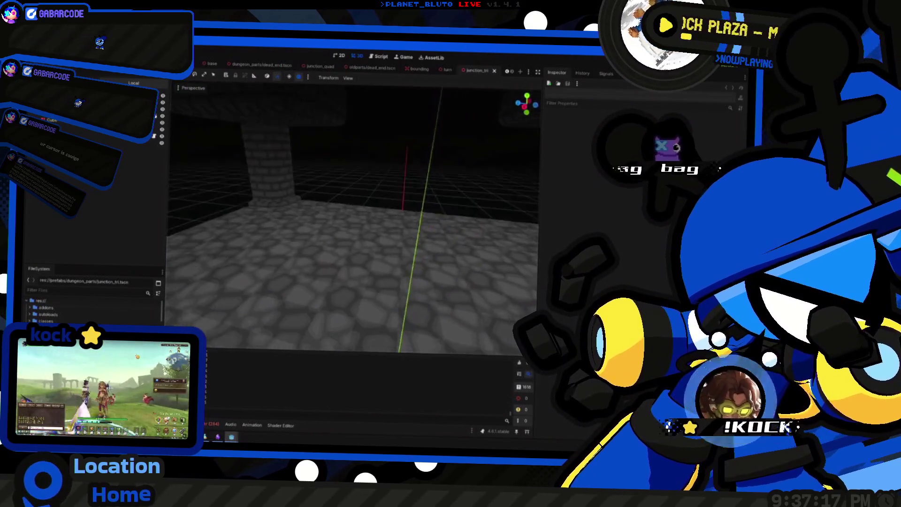
# Open the old oldparts/junction_tri.tscn scene and orbit around its cobblestone piece.
pyautogui.scroll(3, 352, 218)
pyautogui.moveTo(392, 75); pyautogui.dragTo(392, 51)
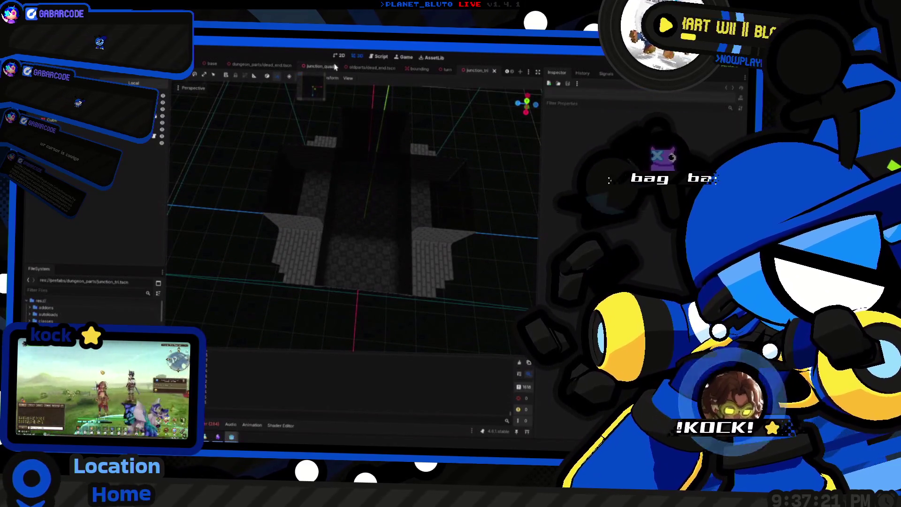
pyautogui.doubleClick(66, 328)
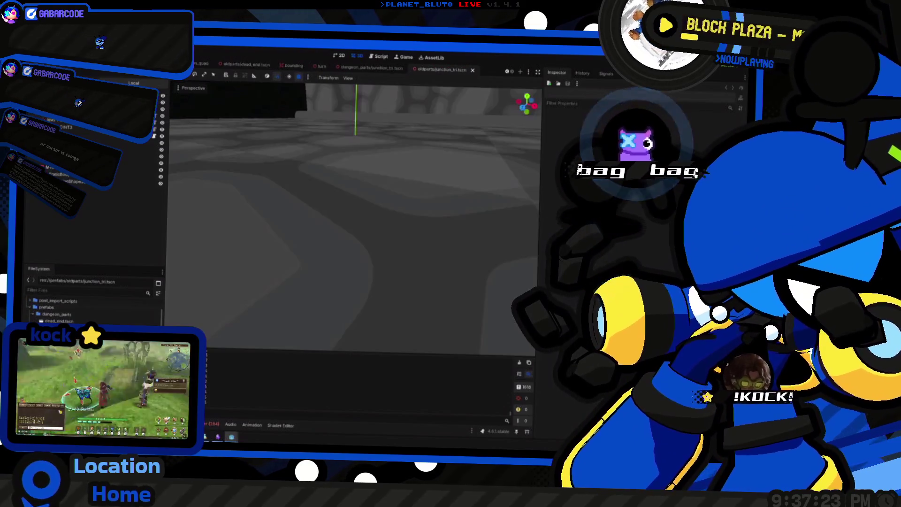
pyautogui.moveTo(352, 216)
pyautogui.mouseDown()
pyautogui.moveTo(375, 174)
pyautogui.moveTo(361, 197)
pyautogui.moveTo(431, 216)
pyautogui.mouseUp()
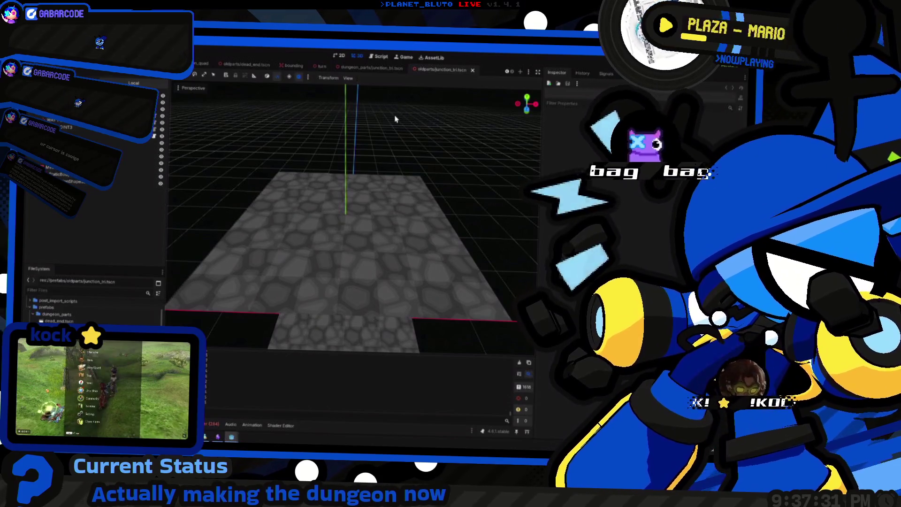
# Flip between the new brick and old junction_tri tabs, then switch to the dead_end scene.
pyautogui.click(375, 68)
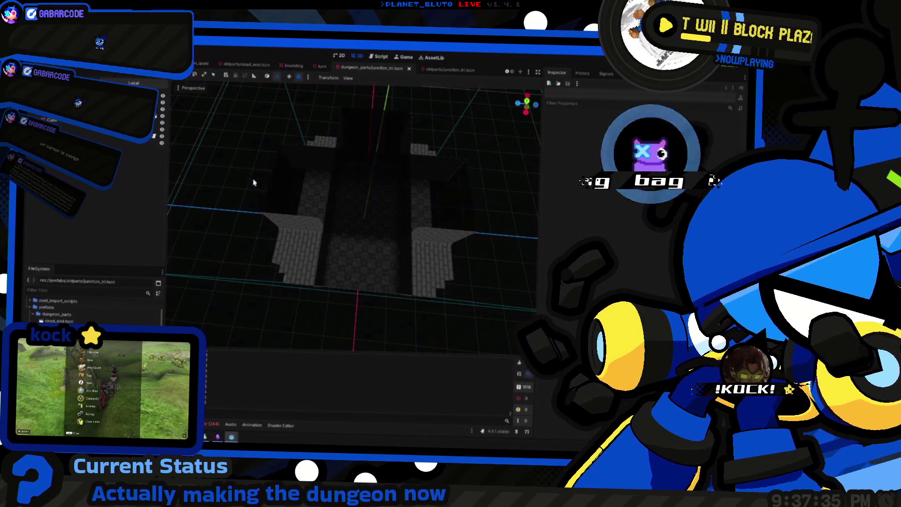
pyautogui.moveTo(266, 161); pyautogui.dragTo(276, 240)
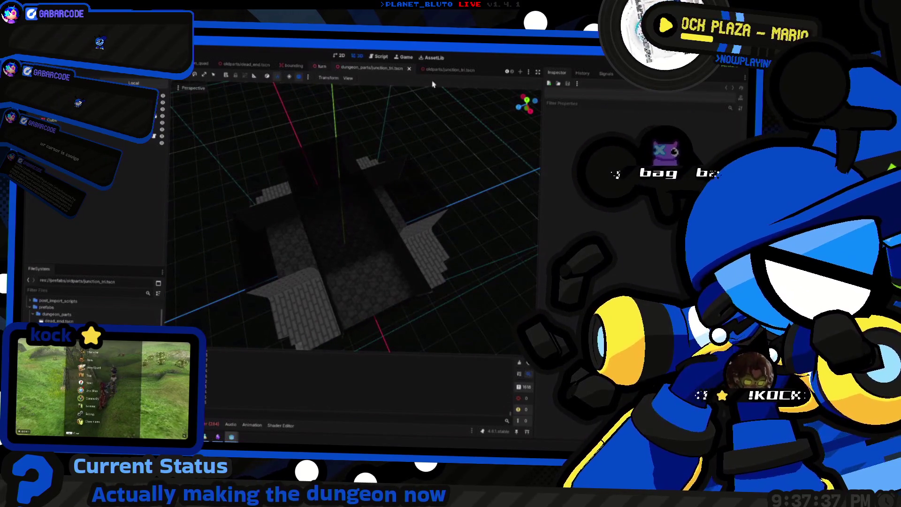
pyautogui.click(443, 70)
pyautogui.click(365, 67)
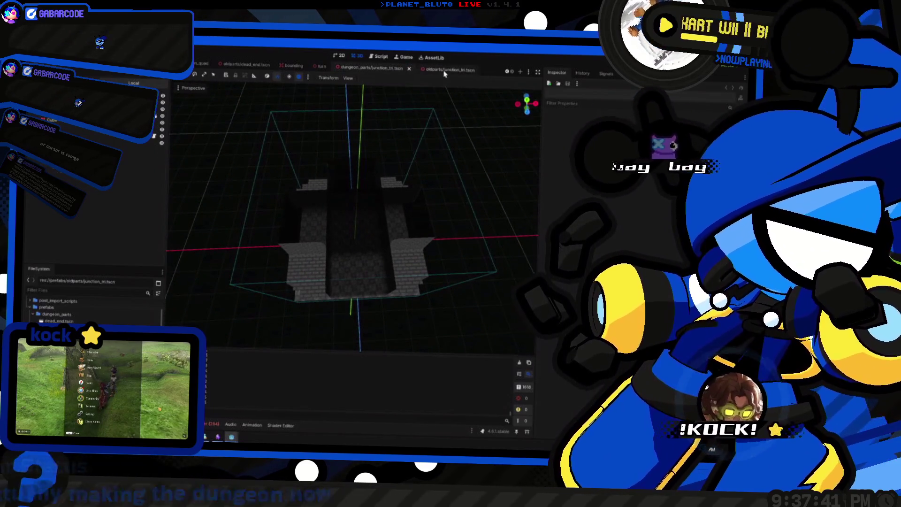
pyautogui.click(445, 70)
pyautogui.click(368, 68)
pyautogui.moveTo(328, 211)
pyautogui.mouseDown()
pyautogui.moveTo(357, 193)
pyautogui.moveTo(355, 164)
pyautogui.mouseUp()
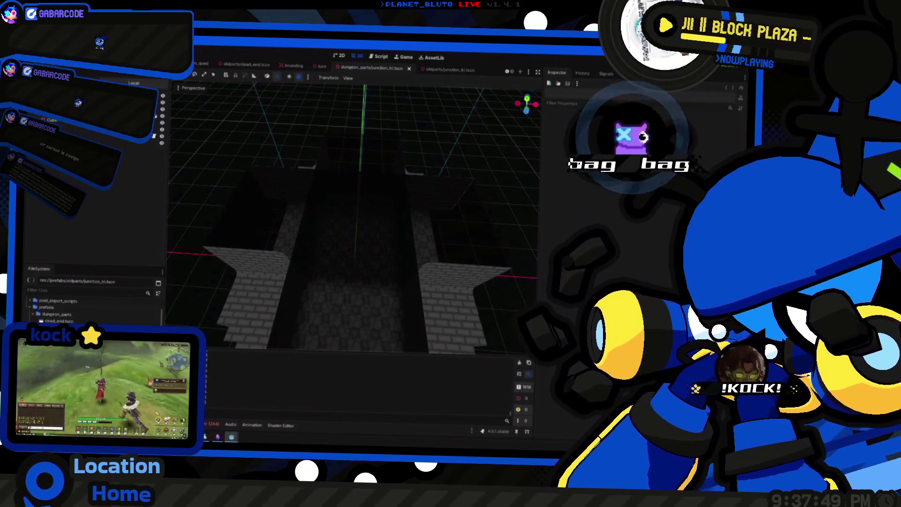
pyautogui.click(445, 71)
pyautogui.moveTo(357, 216)
pyautogui.mouseDown()
pyautogui.moveTo(317, 209)
pyautogui.moveTo(364, 151)
pyautogui.mouseUp()
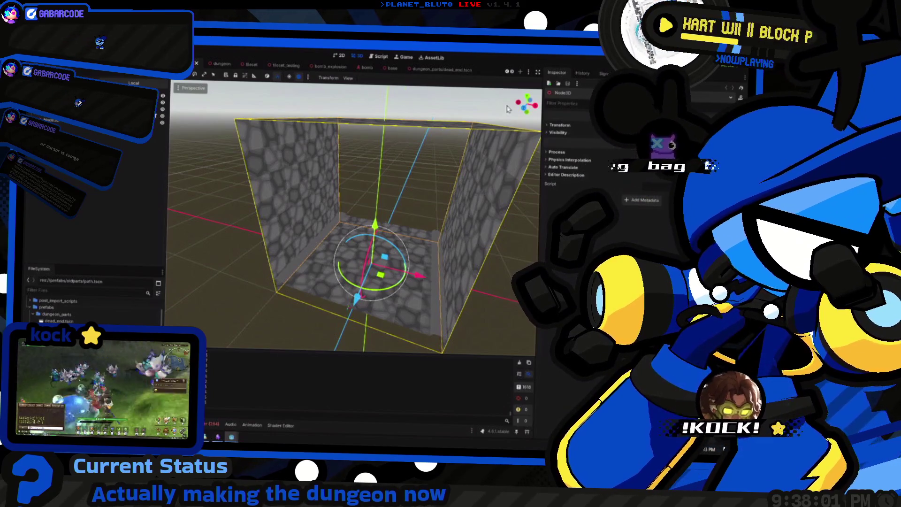
# Compare the brick and old dead_end scenes and switch the viewport back to Perspective.
pyautogui.click(429, 69)
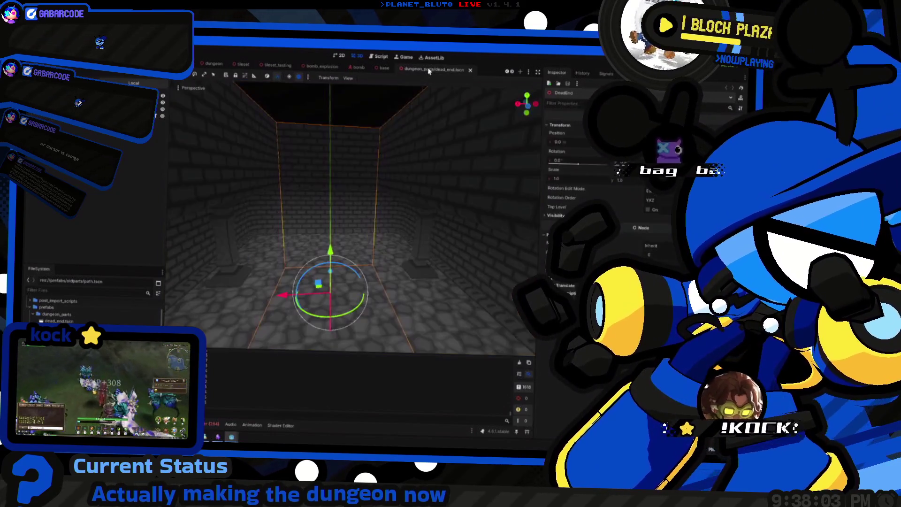
pyautogui.scroll(3, 377, 71)
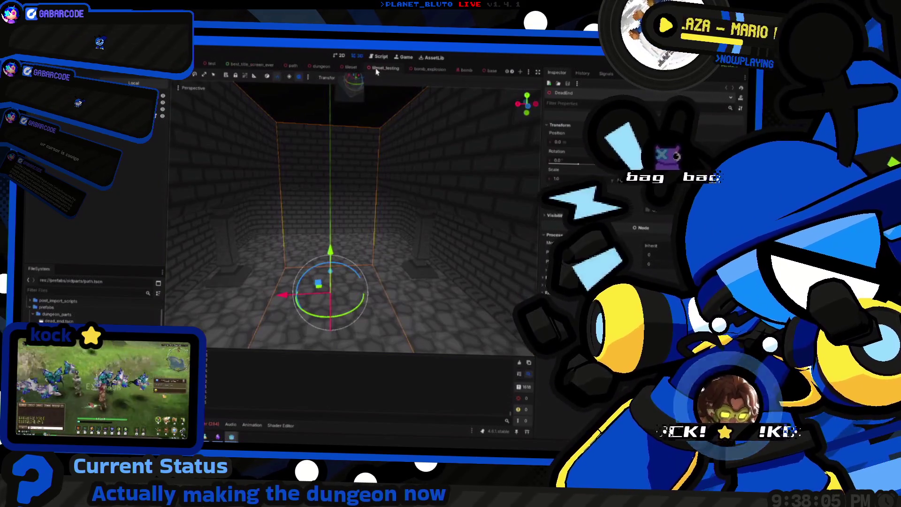
pyautogui.scroll(-5, 376, 71)
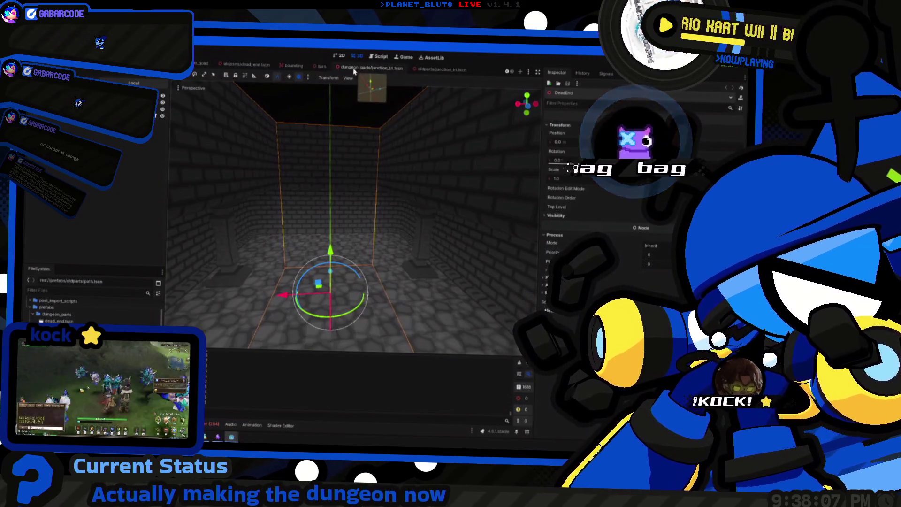
pyautogui.click(366, 69)
pyautogui.scroll(-6, 316, 184)
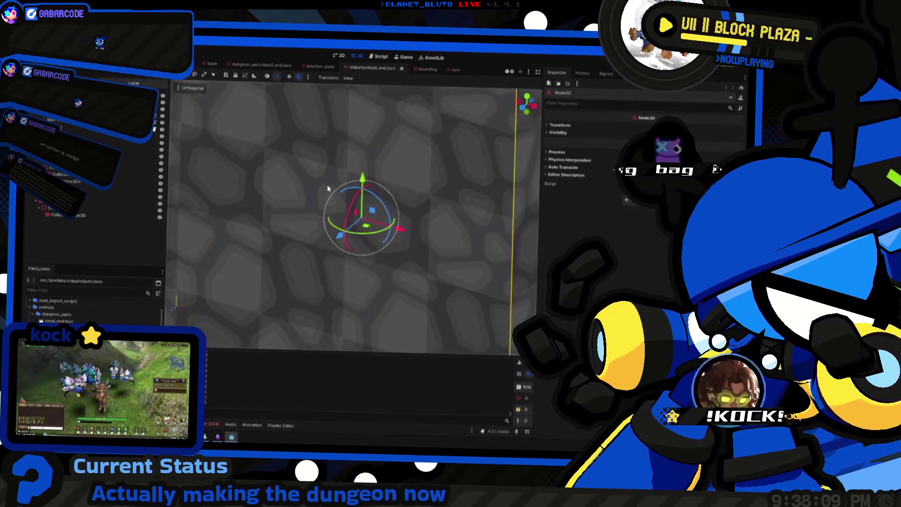
pyautogui.moveTo(359, 142)
pyautogui.mouseDown()
pyautogui.moveTo(485, 207)
pyautogui.moveTo(203, 158)
pyautogui.moveTo(479, 167)
pyautogui.moveTo(483, 176)
pyautogui.mouseUp()
pyautogui.click(193, 88)
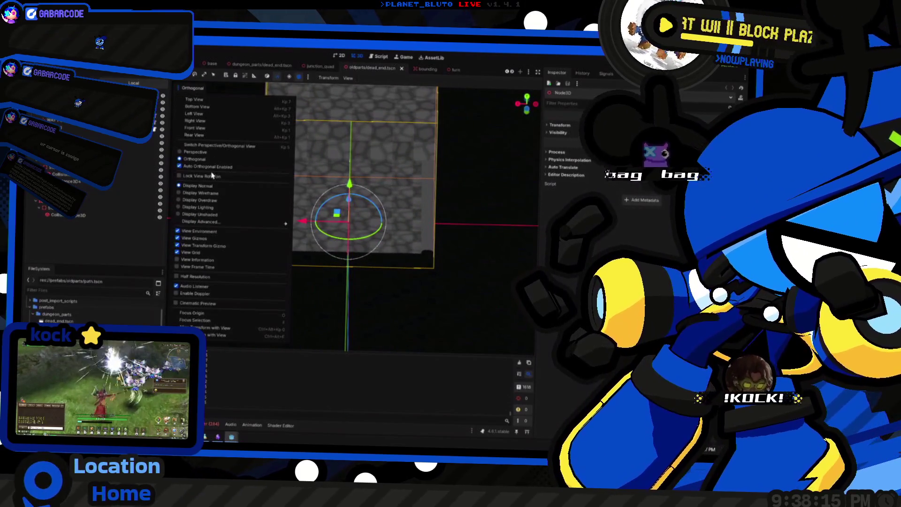
pyautogui.click(208, 152)
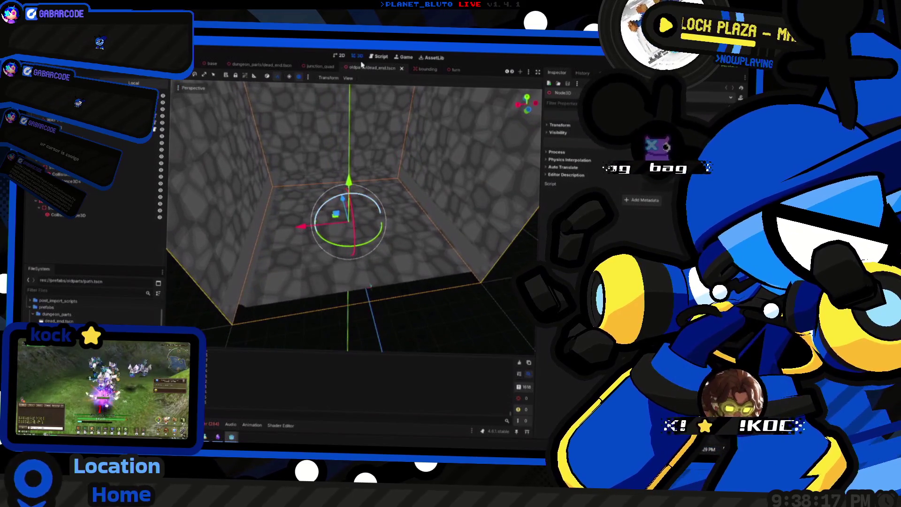
# Look over junction_quad and the old junction_tri, then select the GridMap in the new junction_tri.
pyautogui.click(312, 67)
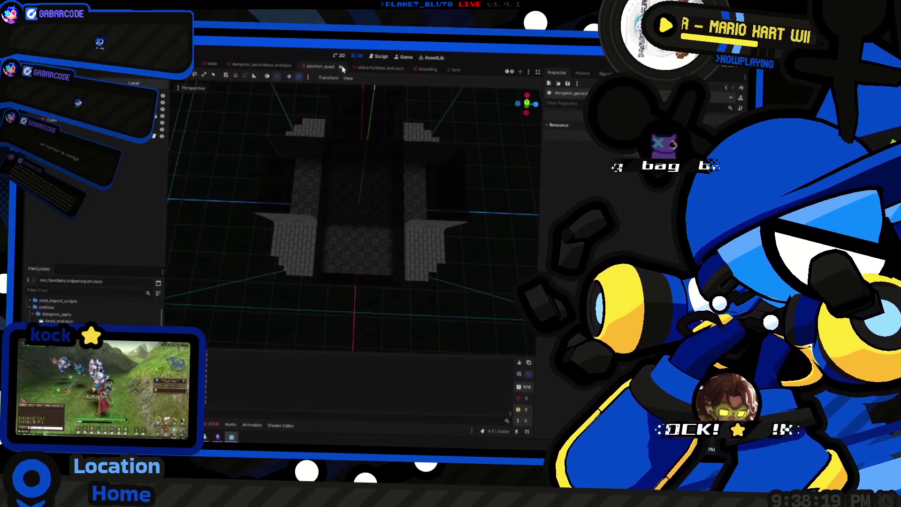
pyautogui.moveTo(376, 161)
pyautogui.mouseDown()
pyautogui.moveTo(379, 182)
pyautogui.moveTo(378, 161)
pyautogui.moveTo(354, 147)
pyautogui.mouseUp()
pyautogui.scroll(-3, 467, 71)
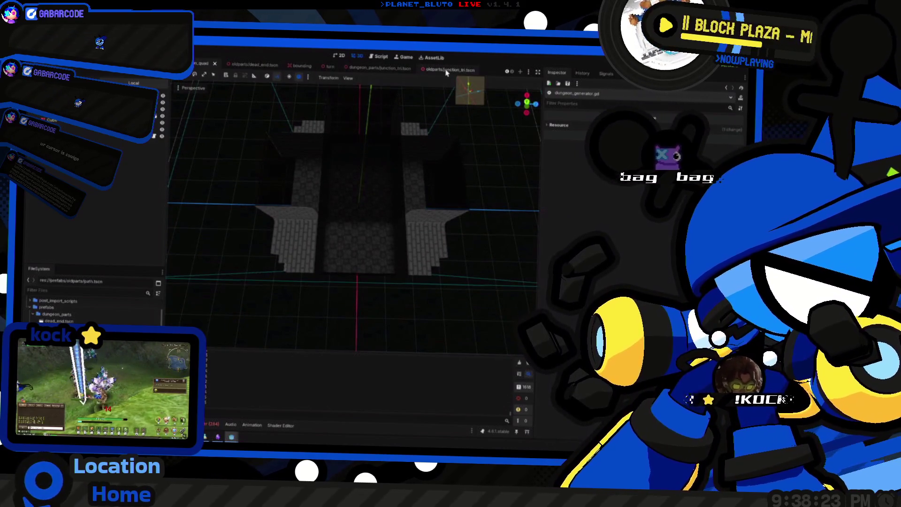
pyautogui.click(447, 70)
pyautogui.moveTo(376, 198); pyautogui.dragTo(389, 172)
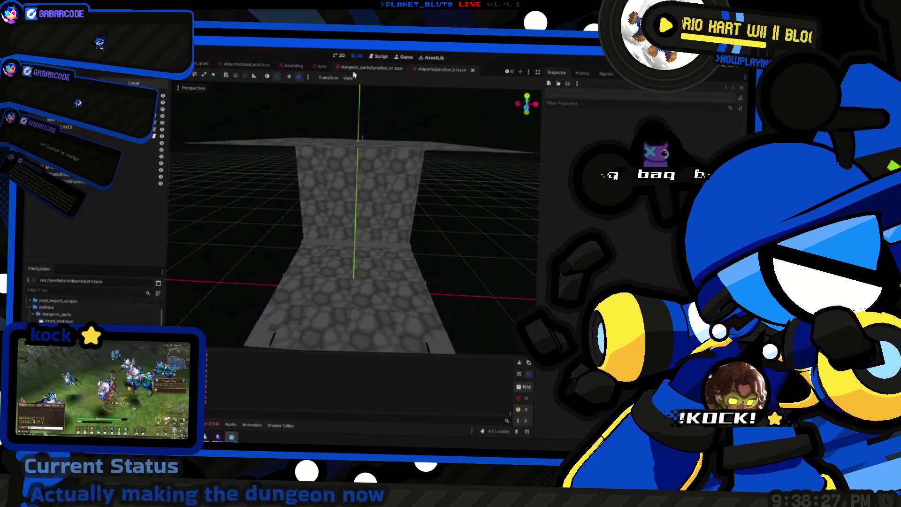
pyautogui.click(357, 68)
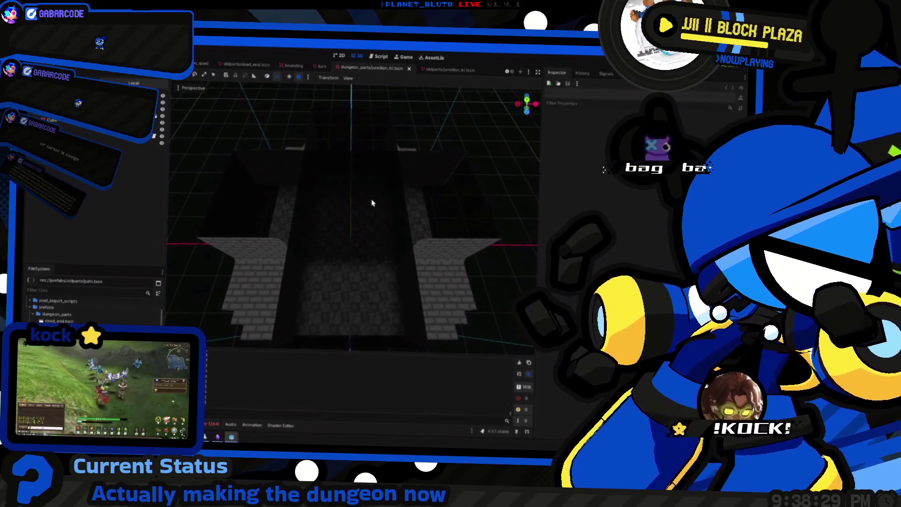
pyautogui.scroll(5, 364, 193)
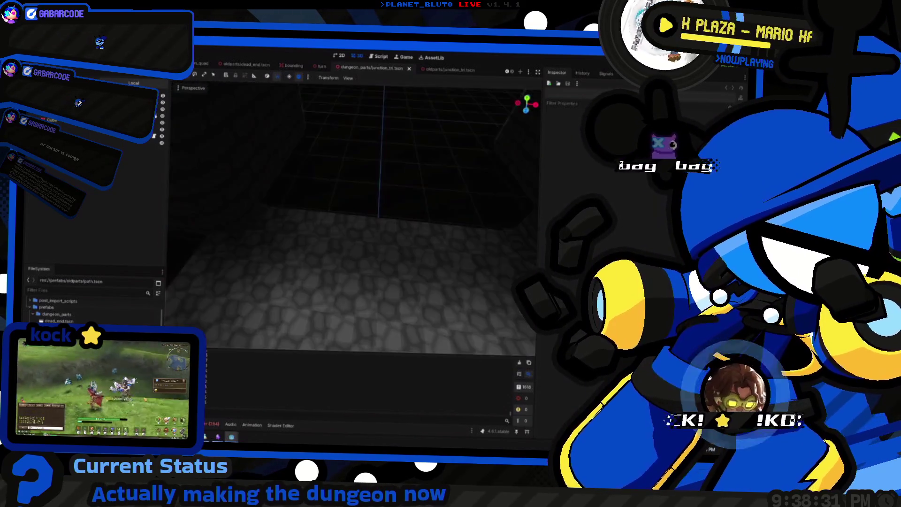
pyautogui.scroll(-3, 213, 200)
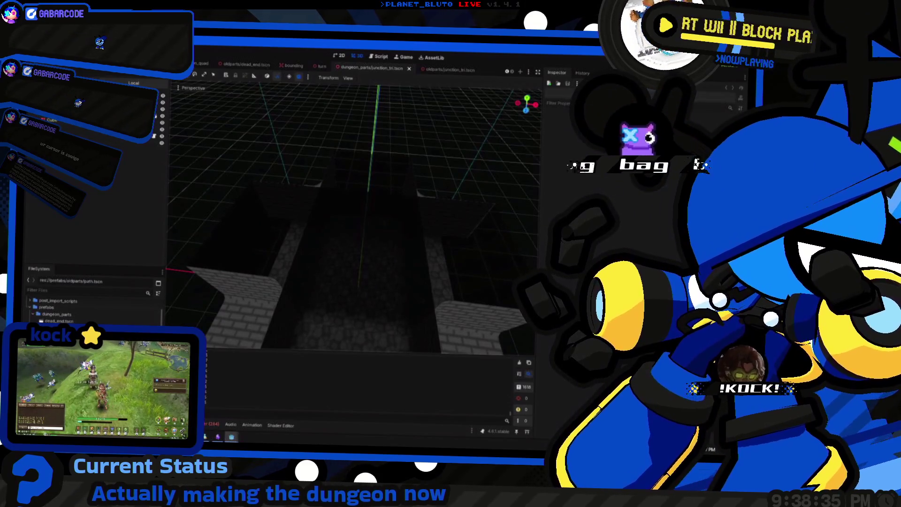
pyautogui.click(235, 263)
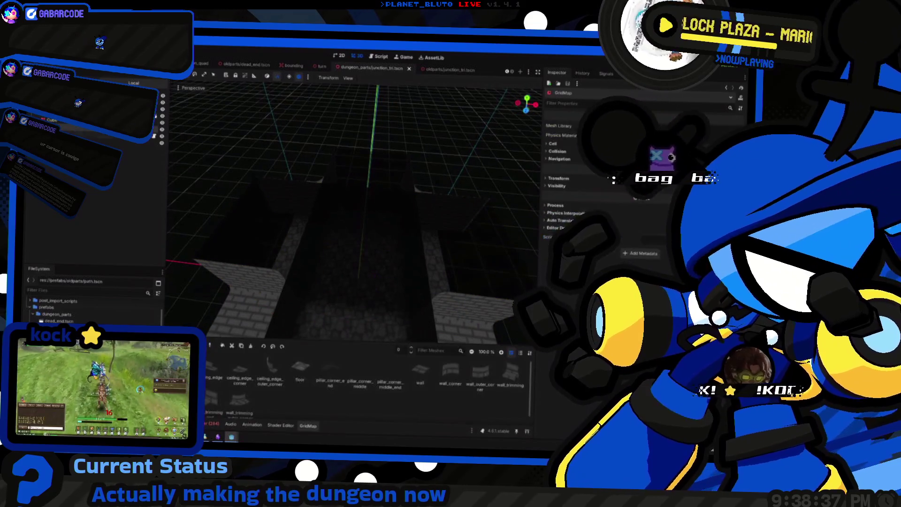
# Raise the new junction_tri GridMap editing floor to level 5, checking the old scene for reference.
pyautogui.moveTo(374, 263)
pyautogui.mouseDown()
pyautogui.moveTo(312, 257)
pyautogui.moveTo(340, 206)
pyautogui.moveTo(345, 235)
pyautogui.mouseUp()
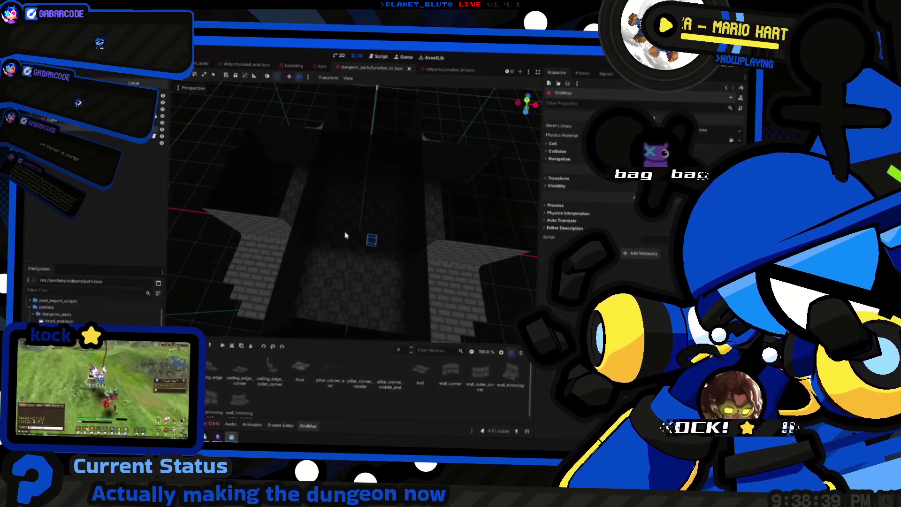
pyautogui.click(435, 70)
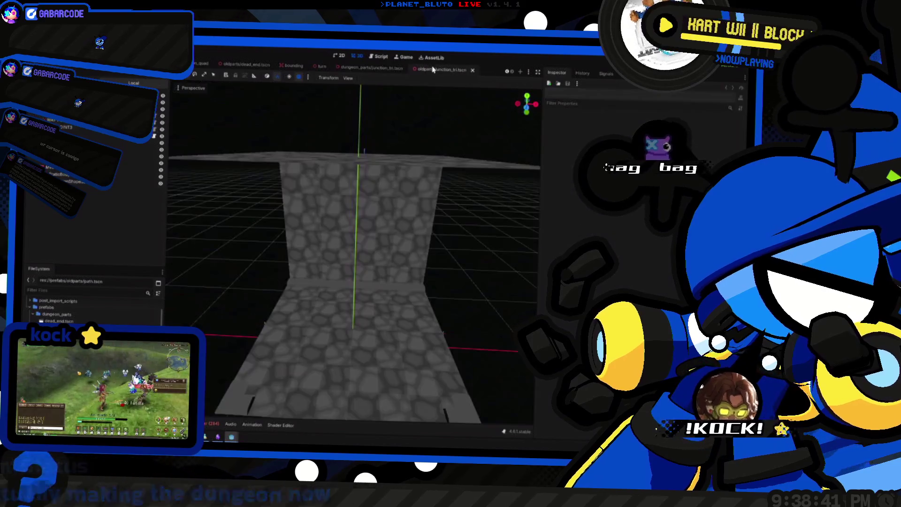
pyautogui.click(381, 68)
pyautogui.scroll(3, 368, 175)
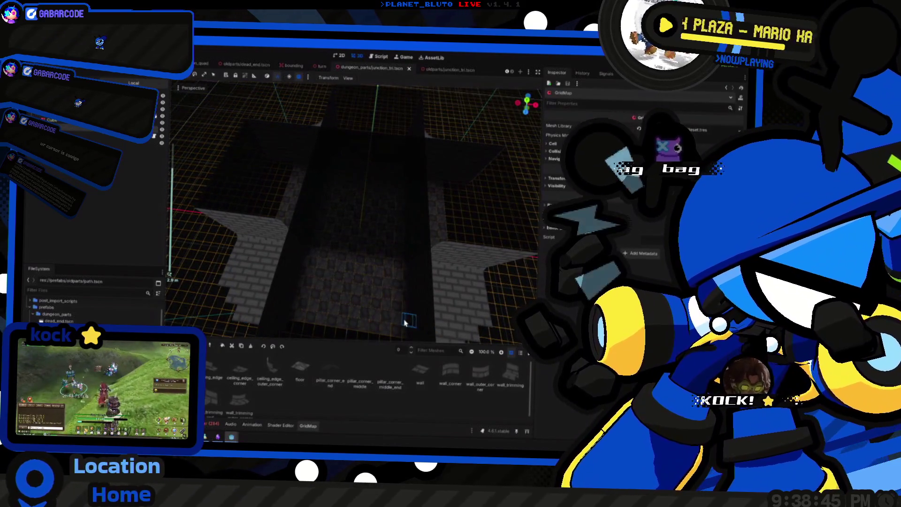
pyautogui.press('e')
pyautogui.press('e')
pyautogui.press('e')
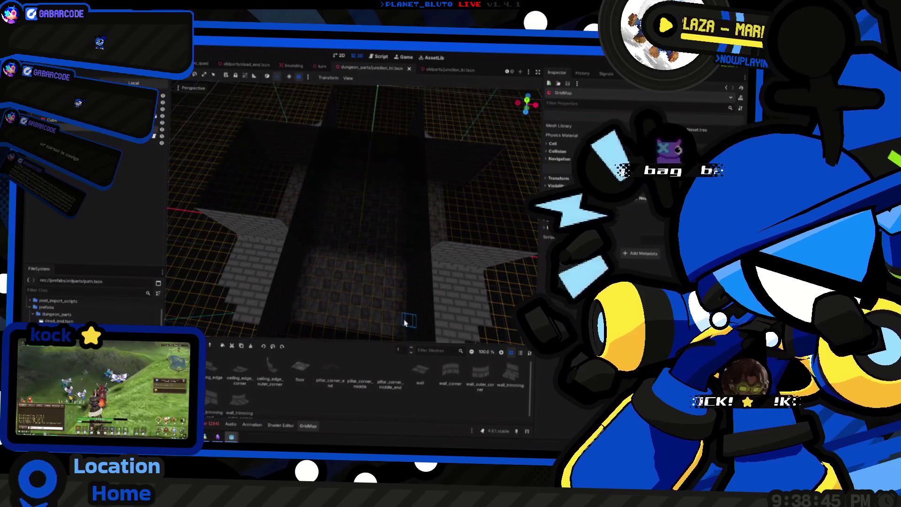
pyautogui.press('e')
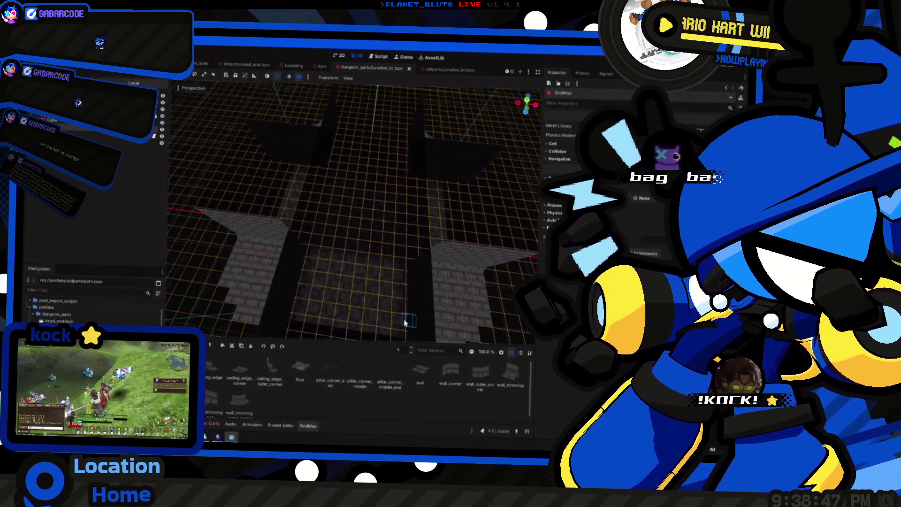
pyautogui.moveTo(392, 262)
pyautogui.mouseDown()
pyautogui.moveTo(382, 262)
pyautogui.moveTo(383, 197)
pyautogui.moveTo(387, 248)
pyautogui.mouseUp()
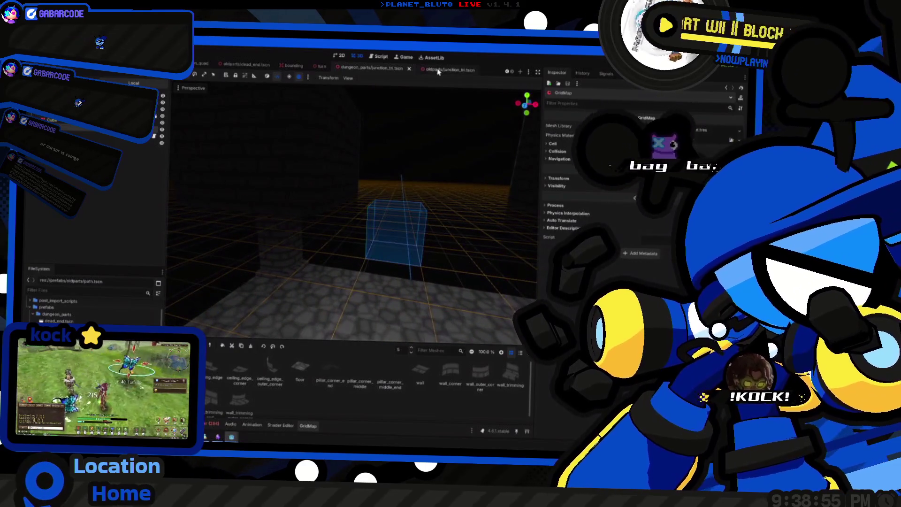
pyautogui.click(438, 70)
pyautogui.click(390, 70)
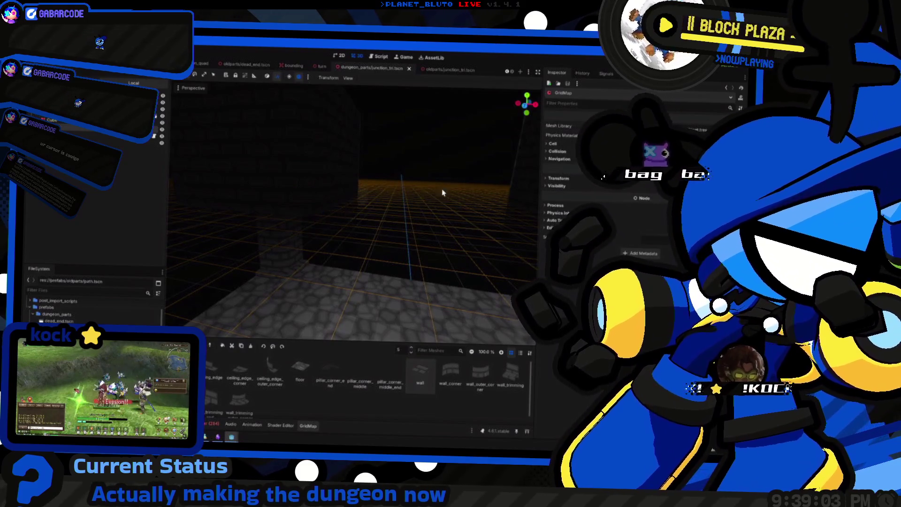
# Make the hidden walls and the light visible in the Scene tree.
pyautogui.click(162, 119)
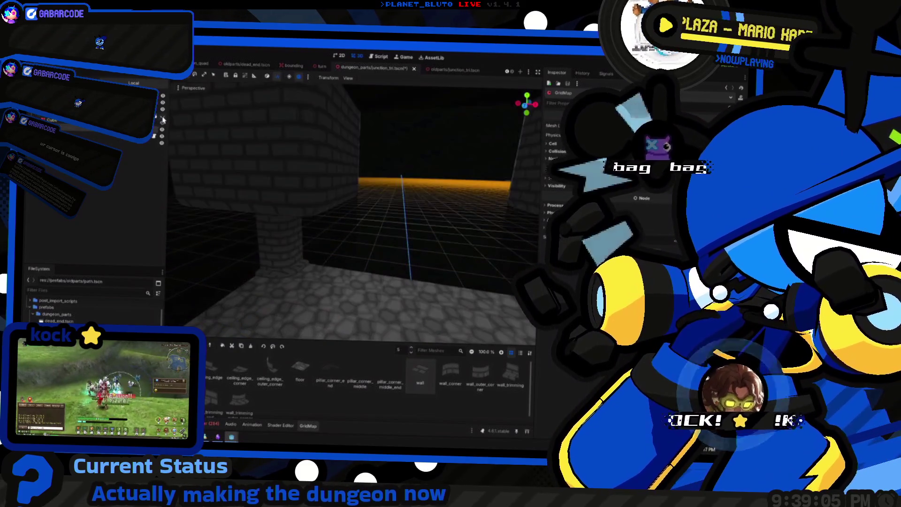
pyautogui.click(163, 108)
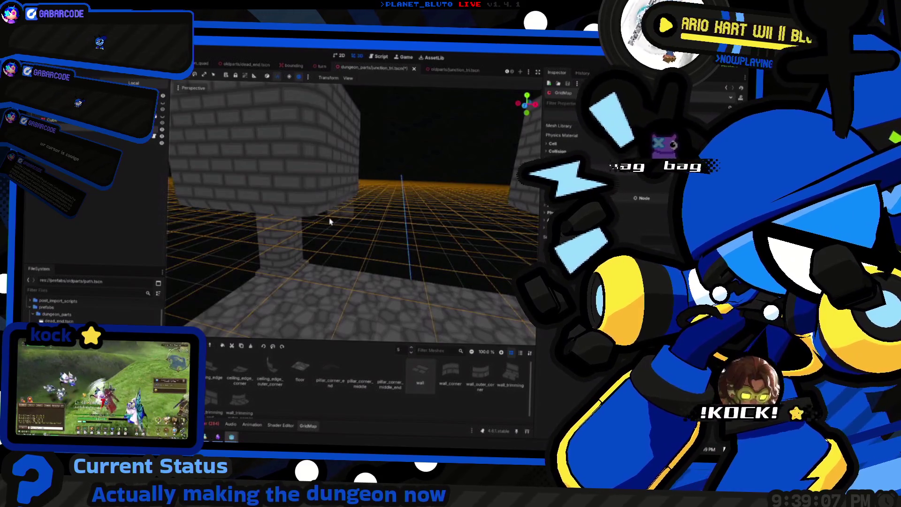
pyautogui.scroll(5, 324, 222)
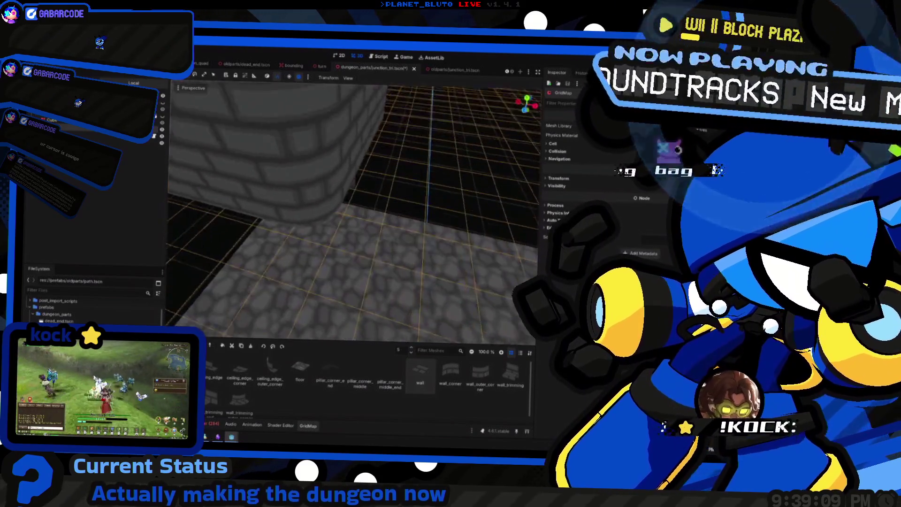
# Paint a brick wall segment onto the empty grid floor past the pillar.
pyautogui.moveTo(322, 222); pyautogui.dragTo(327, 221)
pyautogui.moveTo(374, 258); pyautogui.dragTo(384, 247)
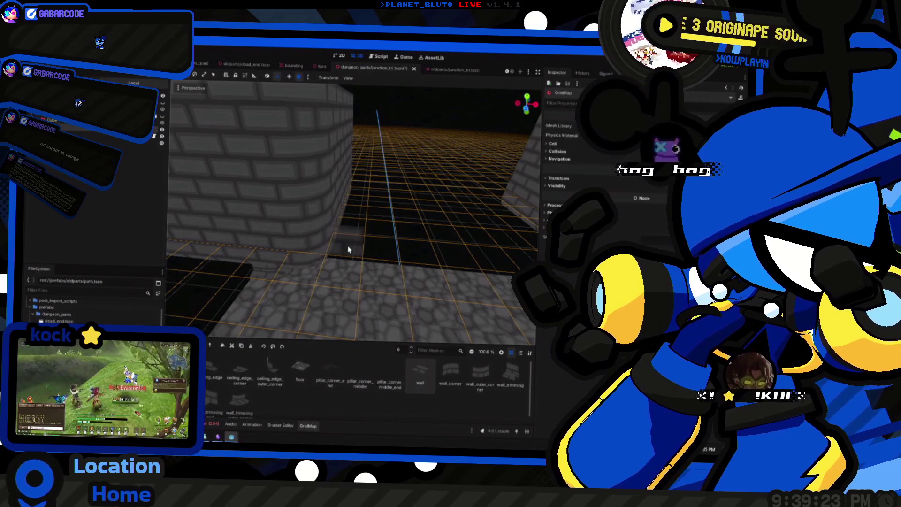
pyautogui.moveTo(348, 249)
pyautogui.mouseDown()
pyautogui.moveTo(426, 254)
pyautogui.moveTo(338, 248)
pyautogui.mouseUp()
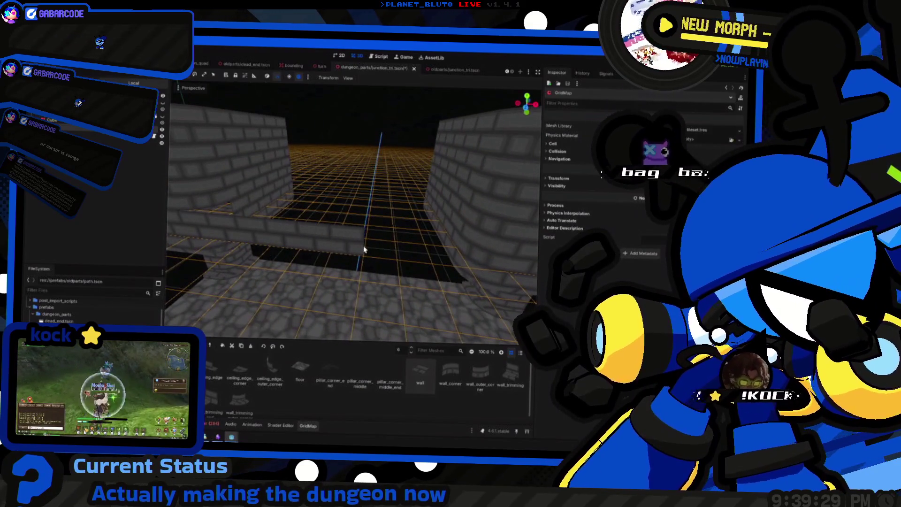
# Inspect the new wall layout from several angles, finishing in the numpad front view.
pyautogui.moveTo(472, 257); pyautogui.dragTo(464, 266)
pyautogui.moveTo(396, 252)
pyautogui.mouseDown()
pyautogui.moveTo(359, 254)
pyautogui.moveTo(376, 257)
pyautogui.mouseUp()
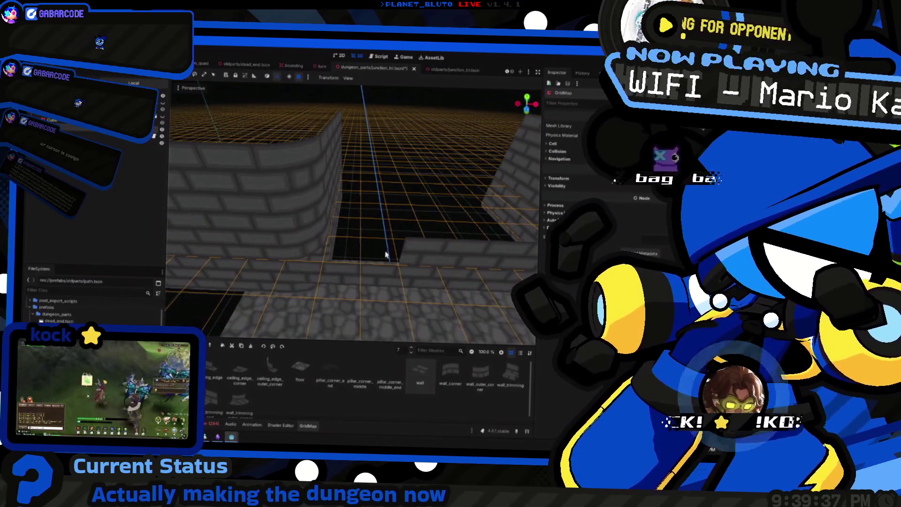
pyautogui.moveTo(314, 252); pyautogui.dragTo(305, 222)
pyautogui.moveTo(366, 227); pyautogui.dragTo(292, 242)
pyautogui.moveTo(424, 246); pyautogui.dragTo(351, 250)
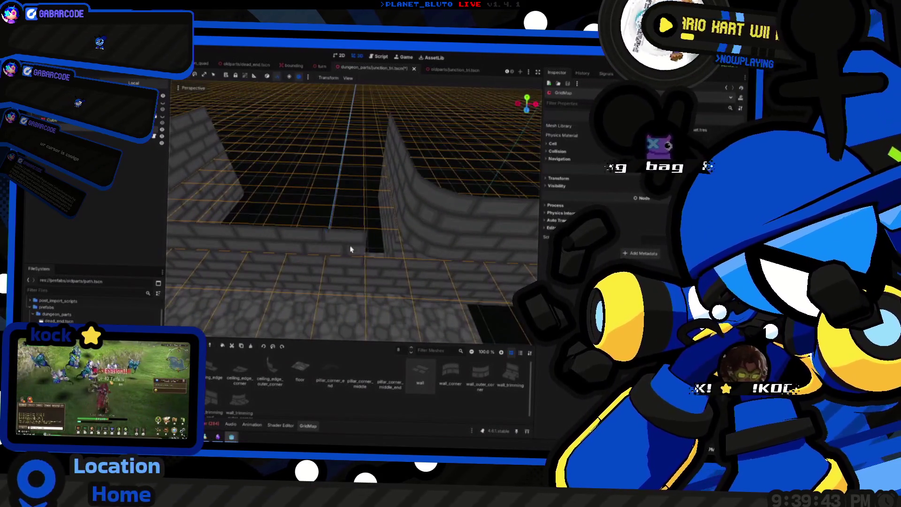
pyautogui.moveTo(415, 251); pyautogui.dragTo(483, 229)
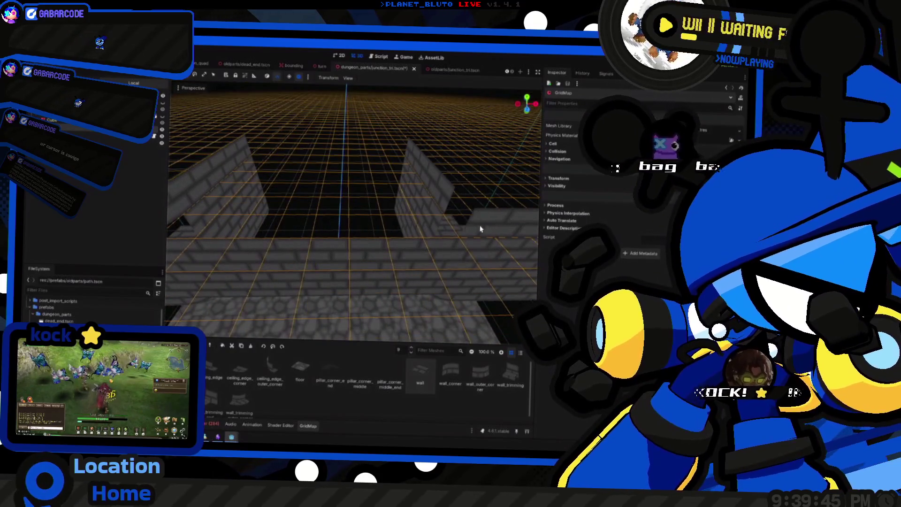
pyautogui.moveTo(343, 230); pyautogui.dragTo(394, 243)
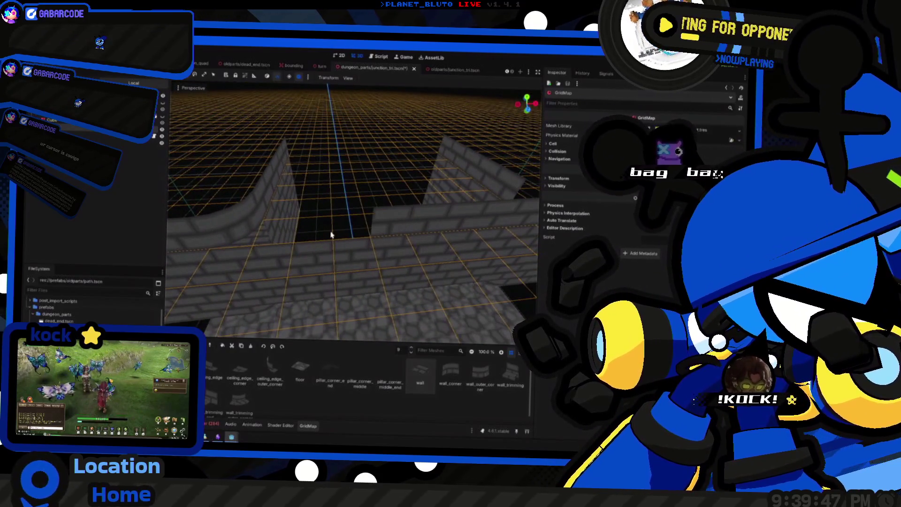
pyautogui.moveTo(269, 239)
pyautogui.mouseDown()
pyautogui.moveTo(390, 238)
pyautogui.moveTo(319, 237)
pyautogui.moveTo(345, 236)
pyautogui.moveTo(365, 272)
pyautogui.moveTo(383, 255)
pyautogui.moveTo(327, 235)
pyautogui.moveTo(349, 242)
pyautogui.mouseUp()
pyautogui.press('KP_1')
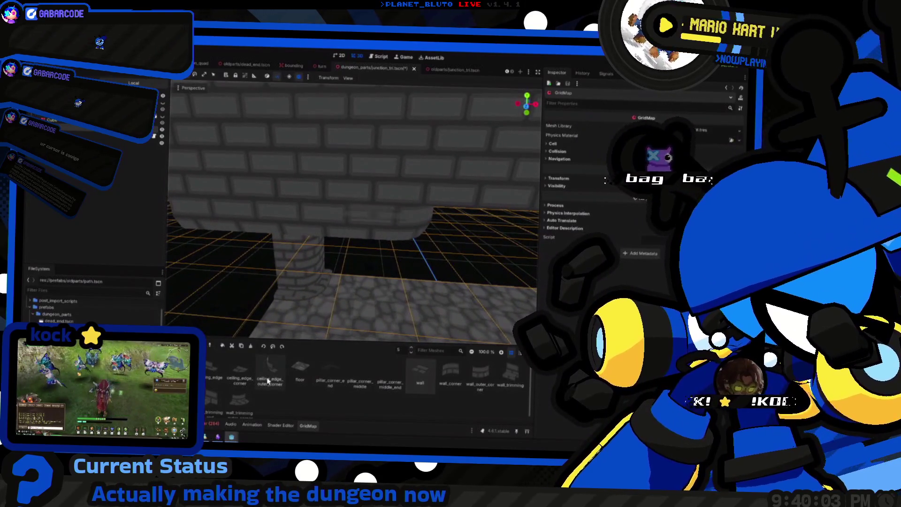
# Paint a wall_trimming row running left from the brick pillar's base.
pyautogui.moveTo(432, 246)
pyautogui.mouseDown()
pyautogui.moveTo(354, 266)
pyautogui.moveTo(354, 252)
pyautogui.moveTo(374, 238)
pyautogui.mouseUp()
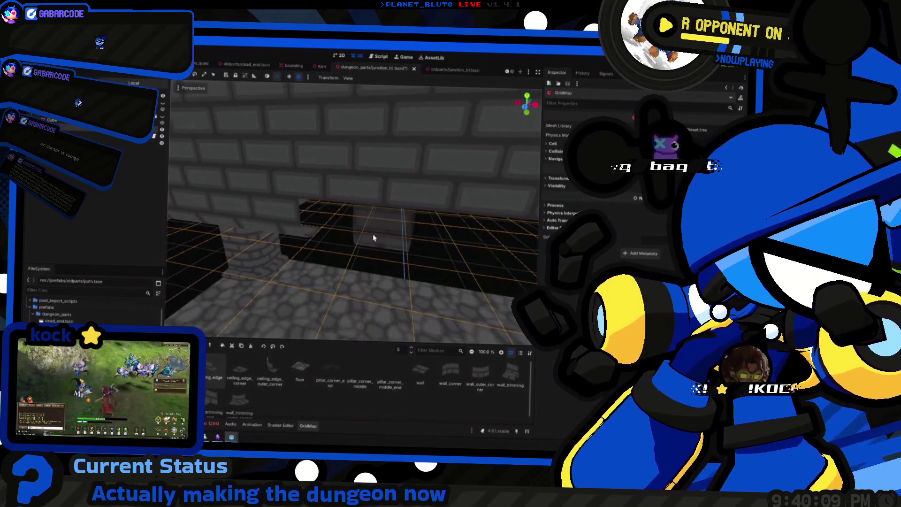
pyautogui.moveTo(437, 253)
pyautogui.mouseDown()
pyautogui.moveTo(376, 267)
pyautogui.moveTo(343, 255)
pyautogui.moveTo(366, 239)
pyautogui.moveTo(393, 366)
pyautogui.mouseUp()
pyautogui.click(507, 379)
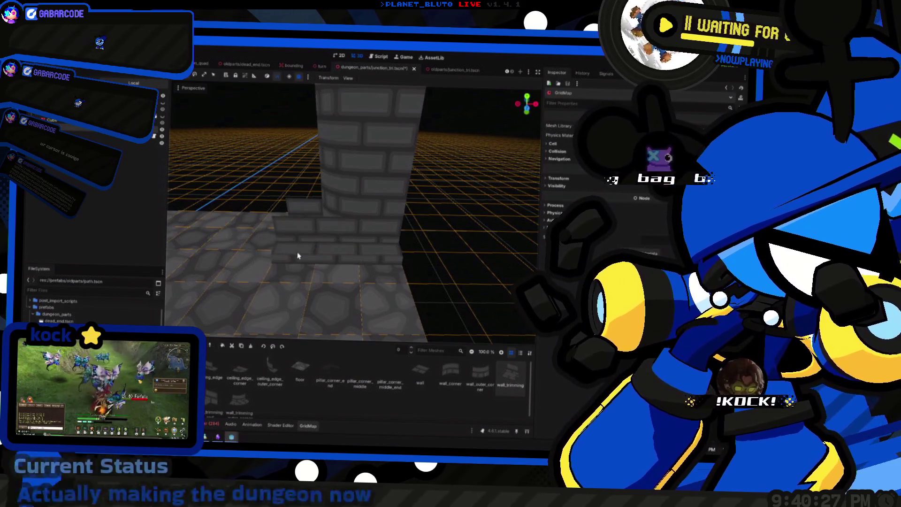
pyautogui.moveTo(283, 264); pyautogui.dragTo(410, 264)
pyautogui.scroll(-3, 307, 272)
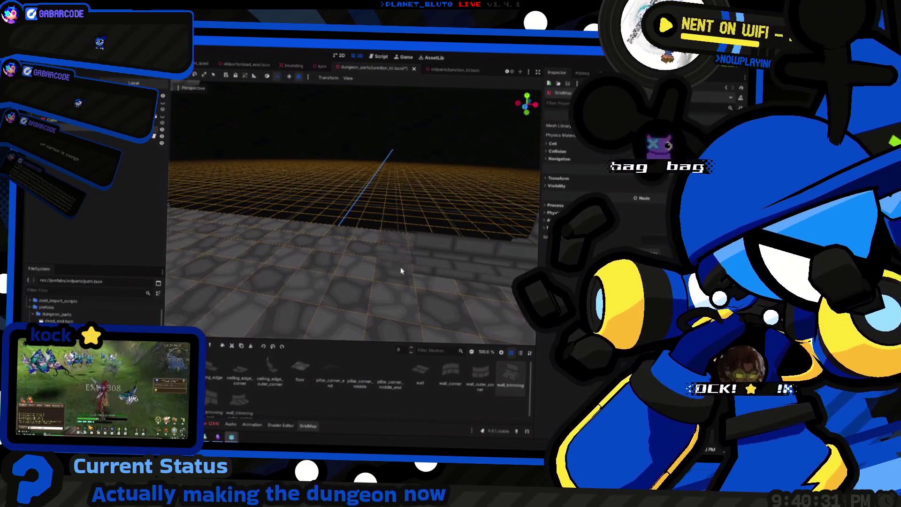
pyautogui.moveTo(313, 264)
pyautogui.mouseDown()
pyautogui.moveTo(380, 276)
pyautogui.moveTo(393, 251)
pyautogui.mouseUp()
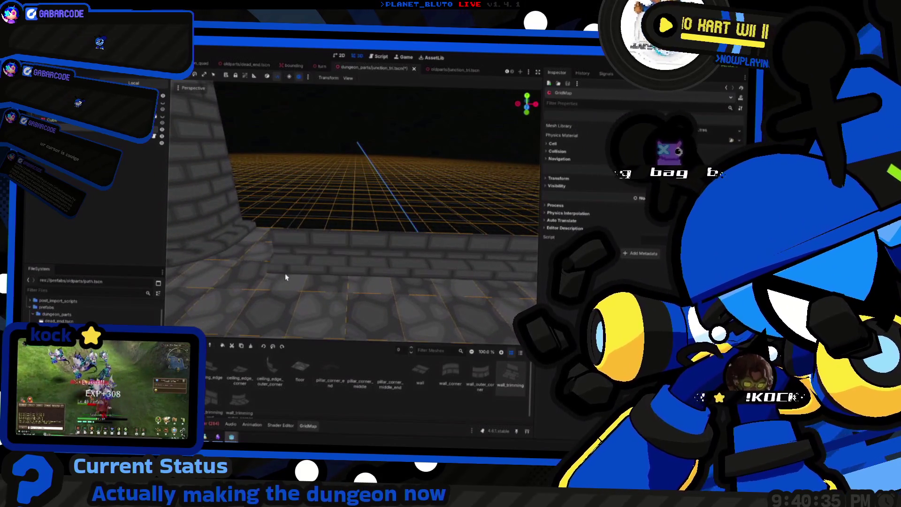
pyautogui.moveTo(288, 276); pyautogui.dragTo(263, 282)
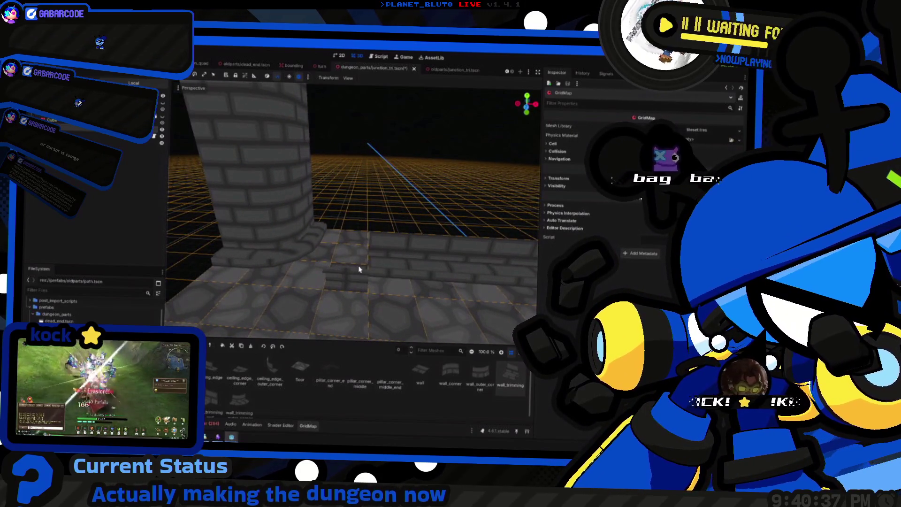
pyautogui.moveTo(348, 277)
pyautogui.mouseDown()
pyautogui.moveTo(277, 275)
pyautogui.moveTo(291, 263)
pyautogui.moveTo(342, 260)
pyautogui.moveTo(332, 269)
pyautogui.mouseUp()
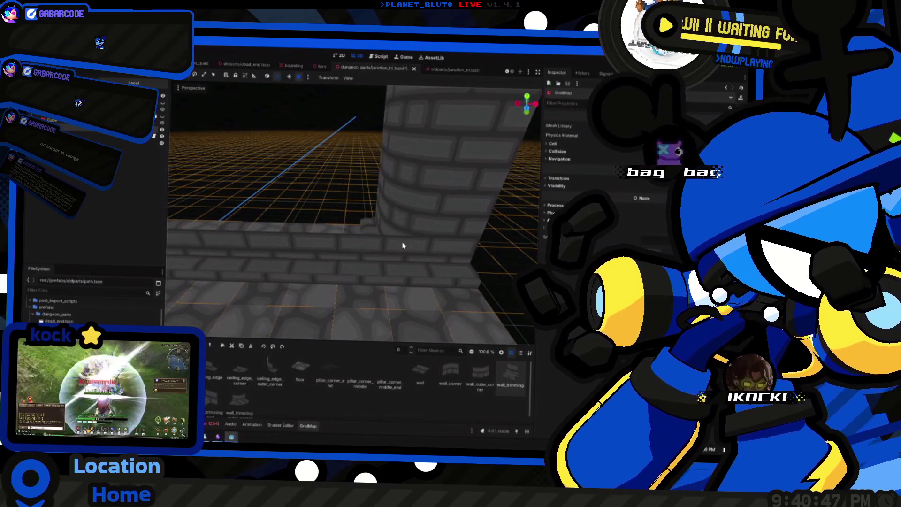
# Raise the painting level one floor and place a plain wall block there.
pyautogui.press('e')
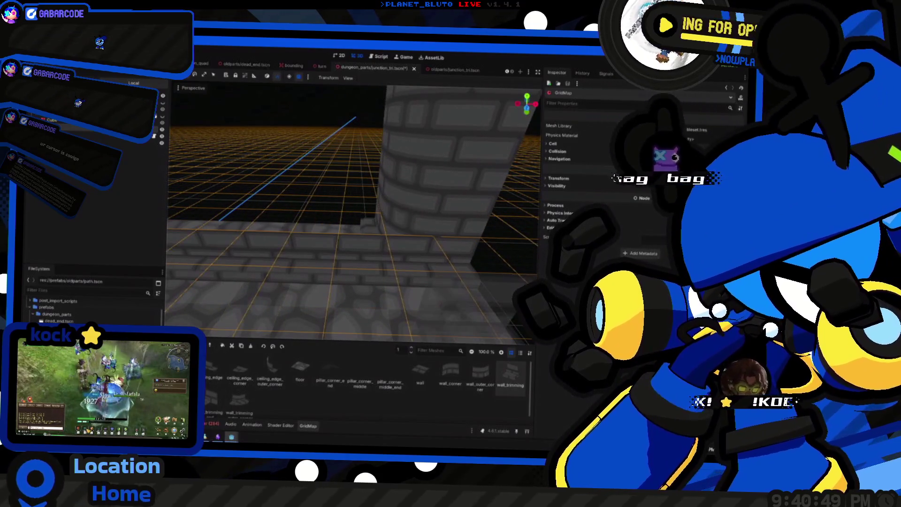
pyautogui.click(412, 379)
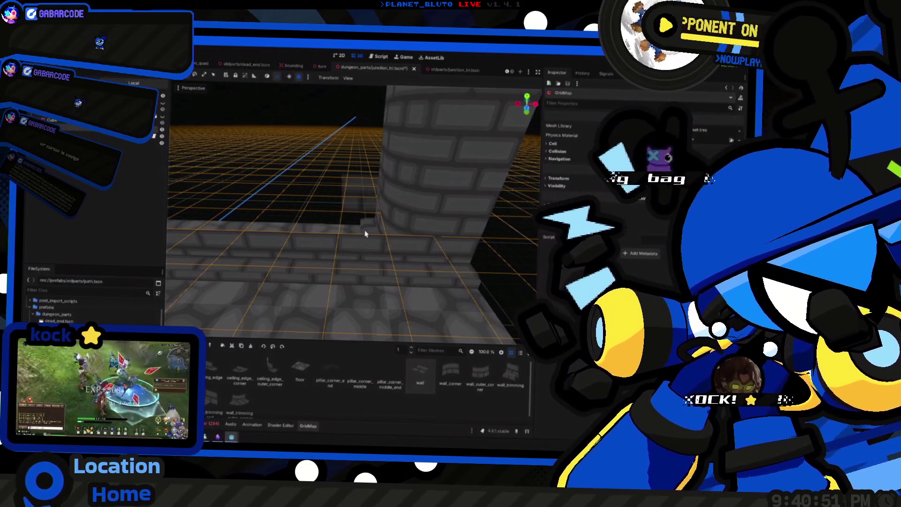
pyautogui.click(365, 225)
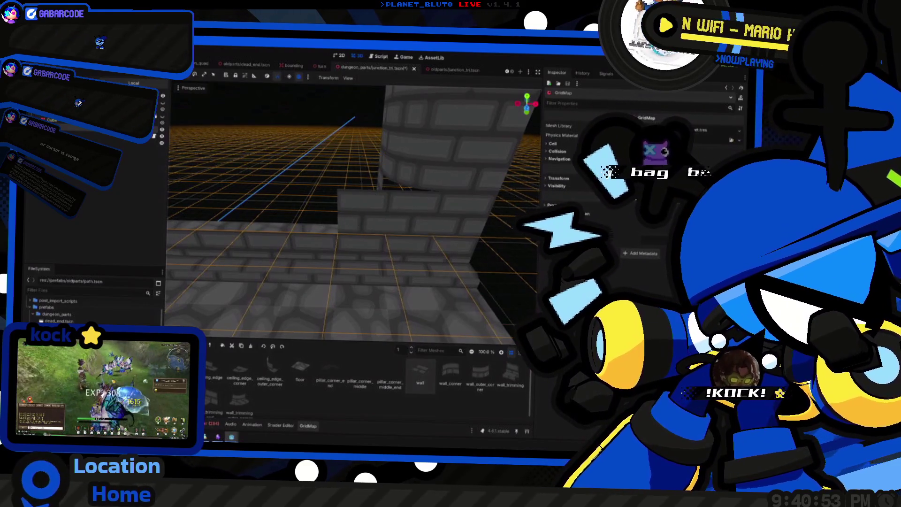
pyautogui.moveTo(395, 223); pyautogui.dragTo(391, 222)
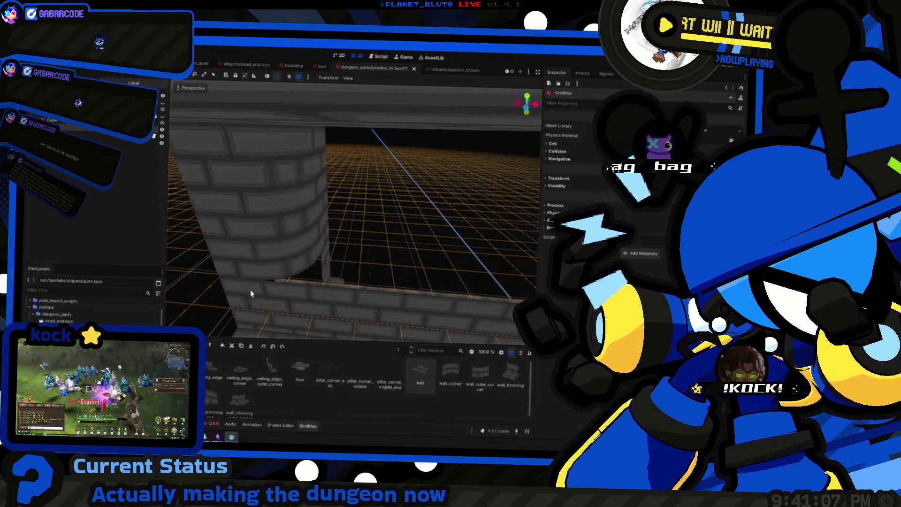
# Paint a brick wall row on floor 2, then raise the painting level to floor 4.
pyautogui.press('e')
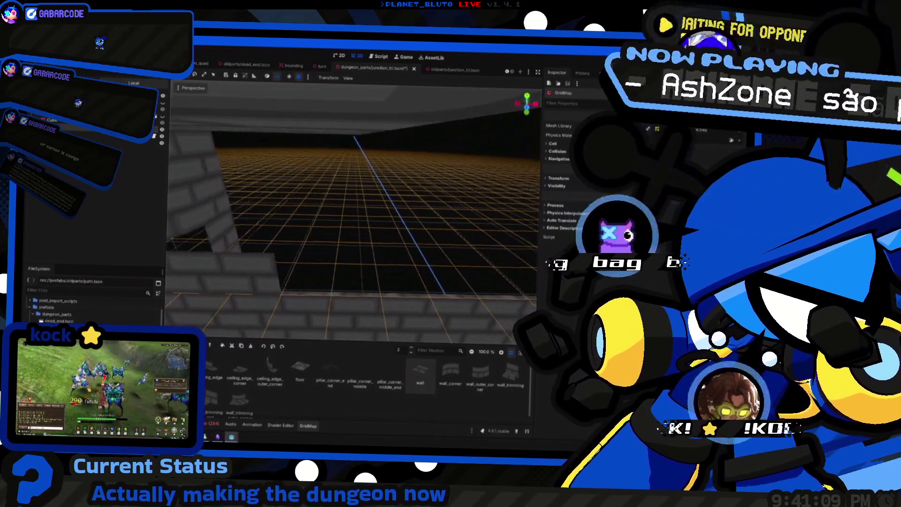
pyautogui.moveTo(340, 269); pyautogui.dragTo(398, 274)
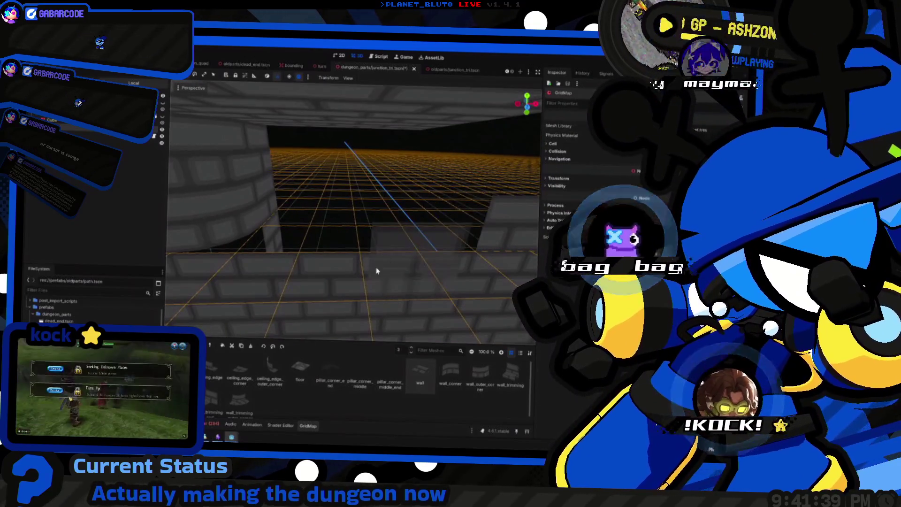
pyautogui.scroll(2, 305, 247)
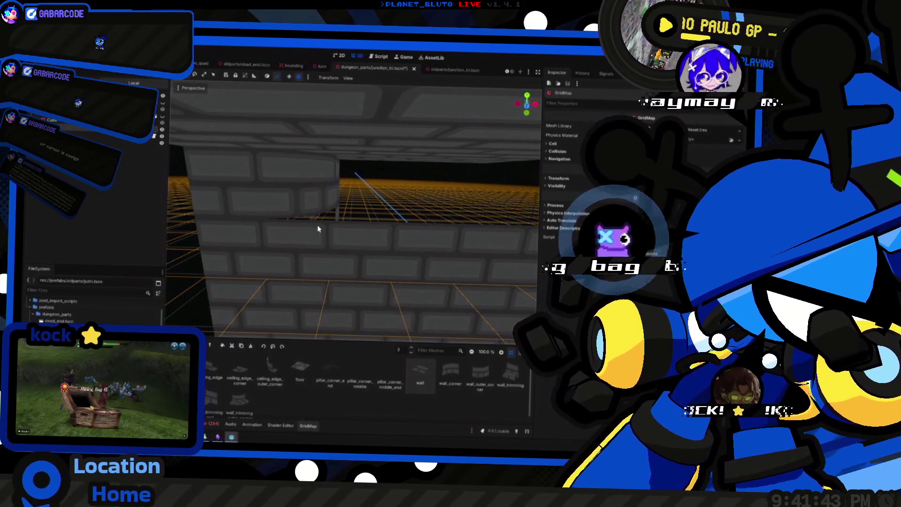
pyautogui.press('e')
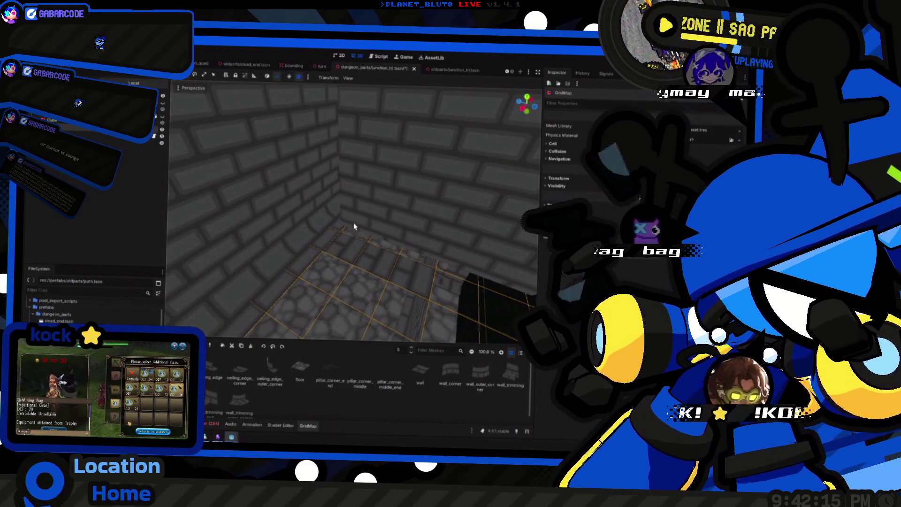
# Rework a strip of cobblestone floor tiles, stepping the grid level down two floors and back up.
pyautogui.scroll(-5, 477, 266)
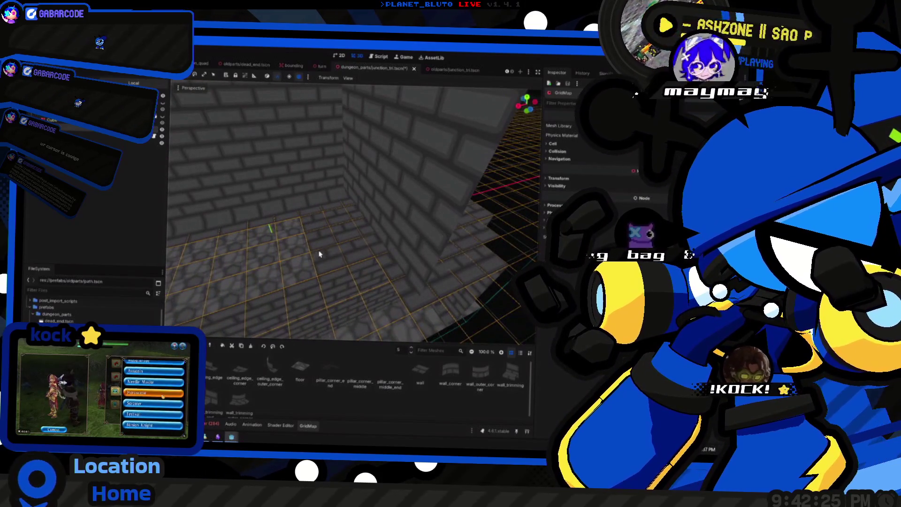
pyautogui.moveTo(422, 263)
pyautogui.mouseDown()
pyautogui.moveTo(409, 294)
pyautogui.moveTo(366, 306)
pyautogui.moveTo(297, 294)
pyautogui.mouseUp()
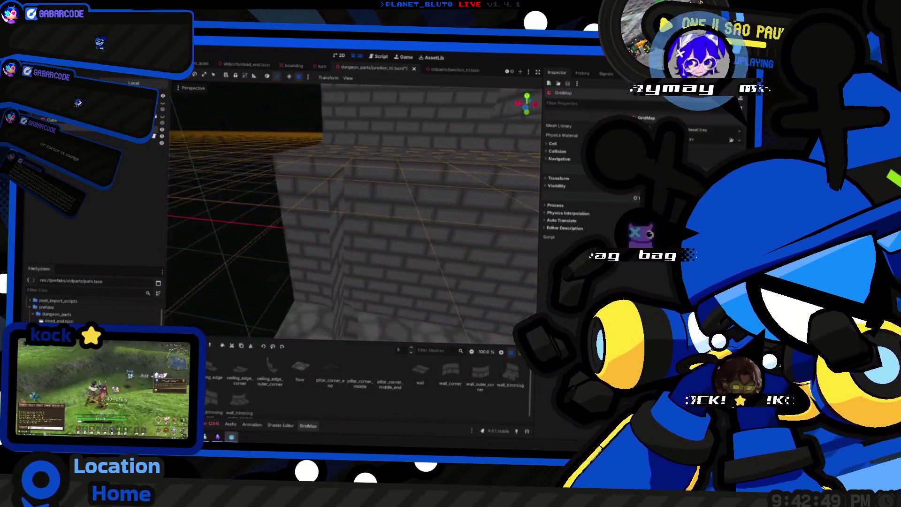
pyautogui.press('q')
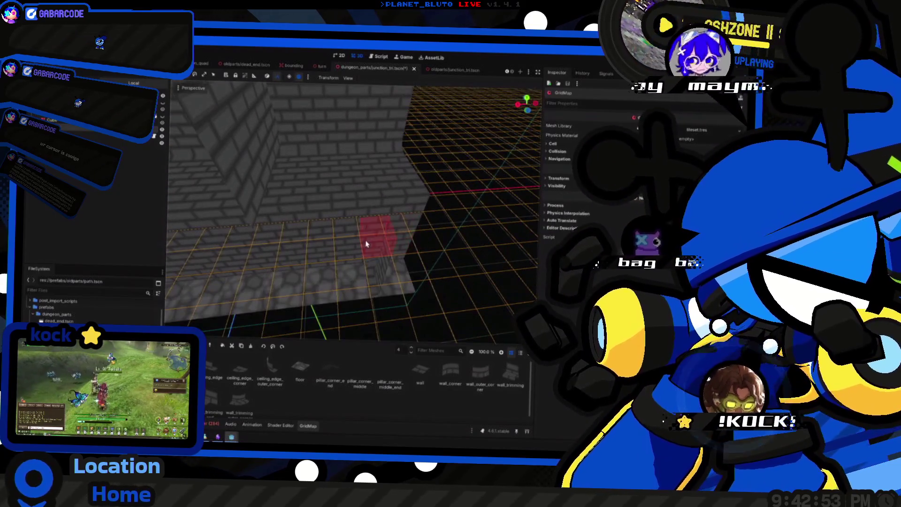
pyautogui.press('q')
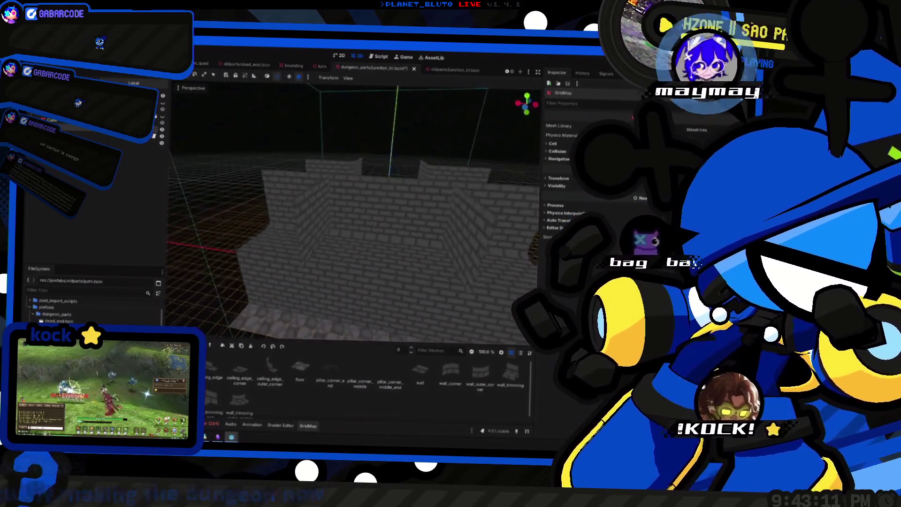
pyautogui.press('e')
pyautogui.press('e')
pyautogui.press('e')
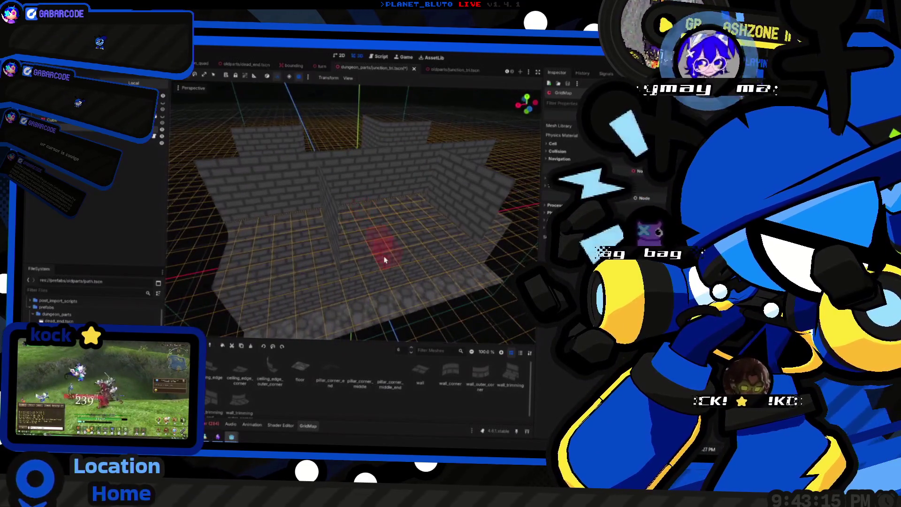
pyautogui.press('e')
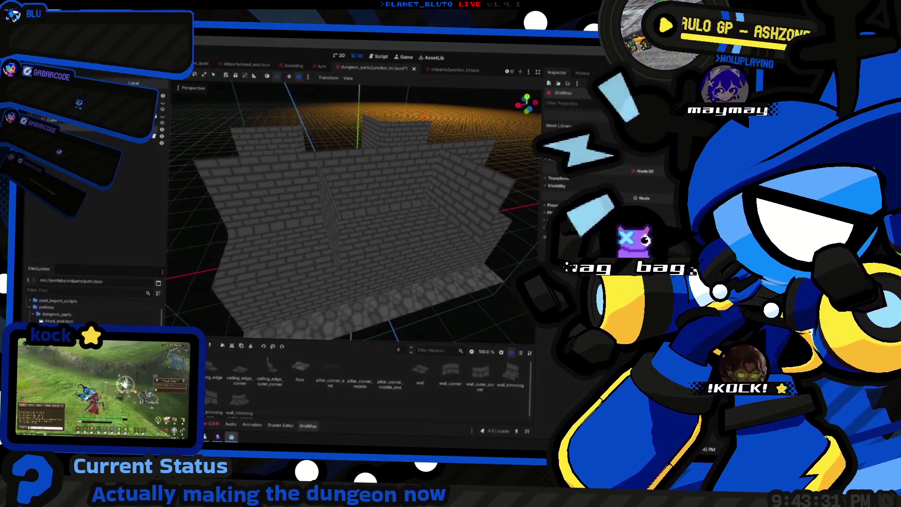
pyautogui.hotkey('alt', 'Tab')
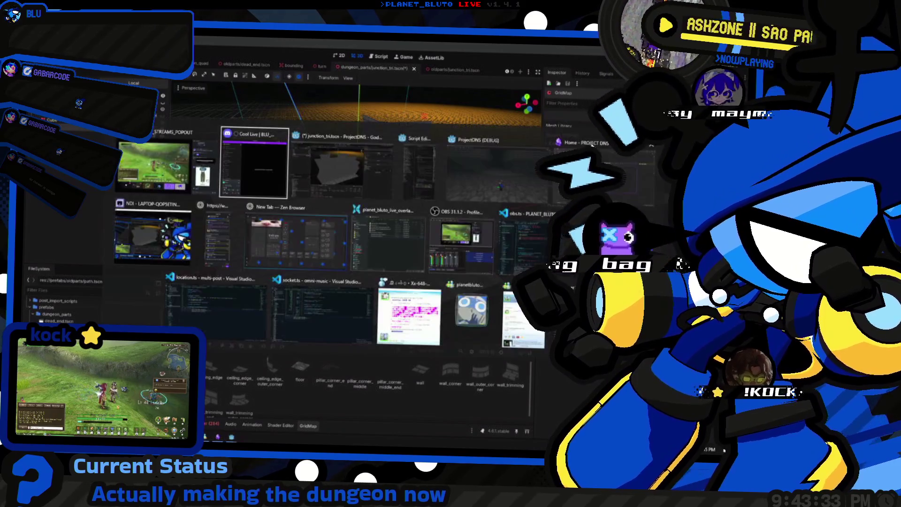
# Cycle through the open windows several times, returning to Godot without switching.
pyautogui.press('Escape')
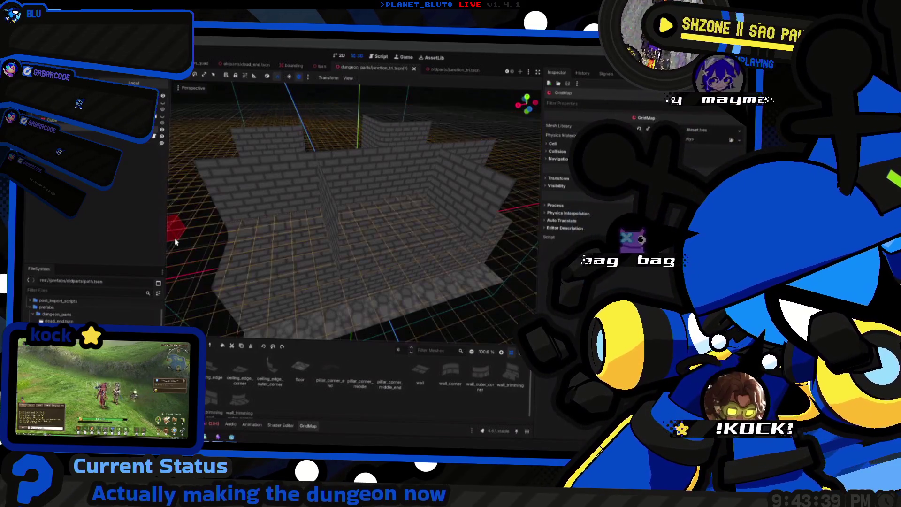
pyautogui.hotkey('alt', 'Tab')
pyautogui.hotkey('alt', 'Tab')
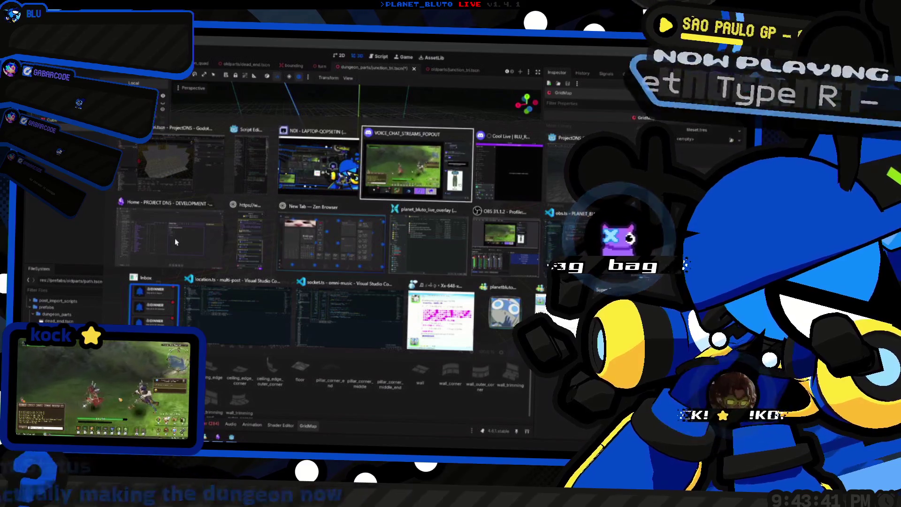
pyautogui.press('Escape')
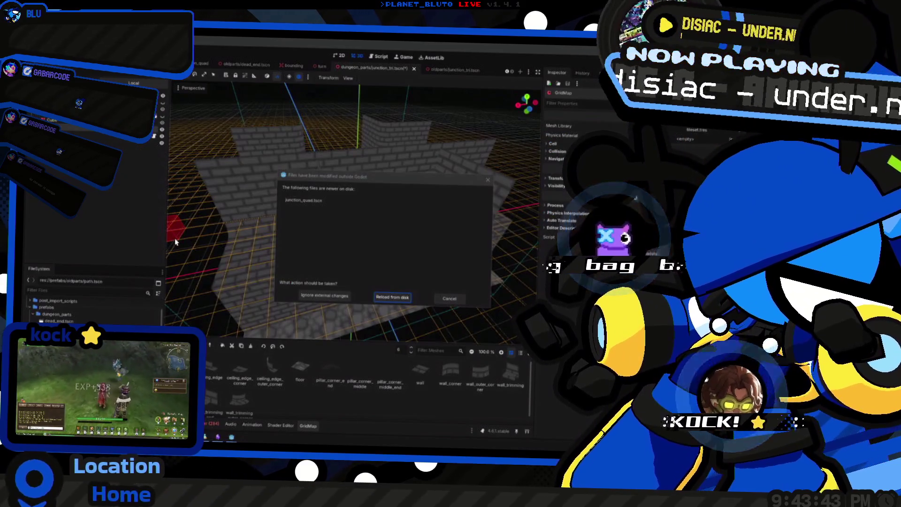
pyautogui.hotkey('alt', 'Tab')
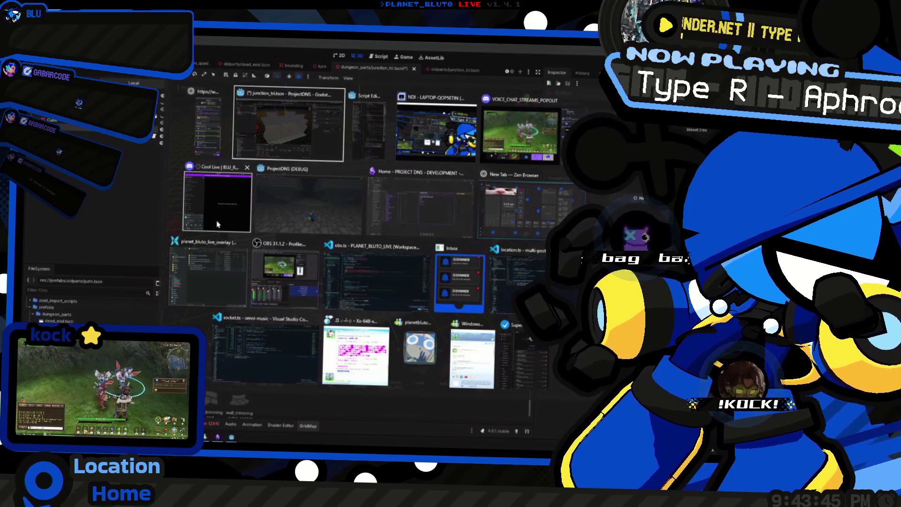
pyautogui.press('Escape')
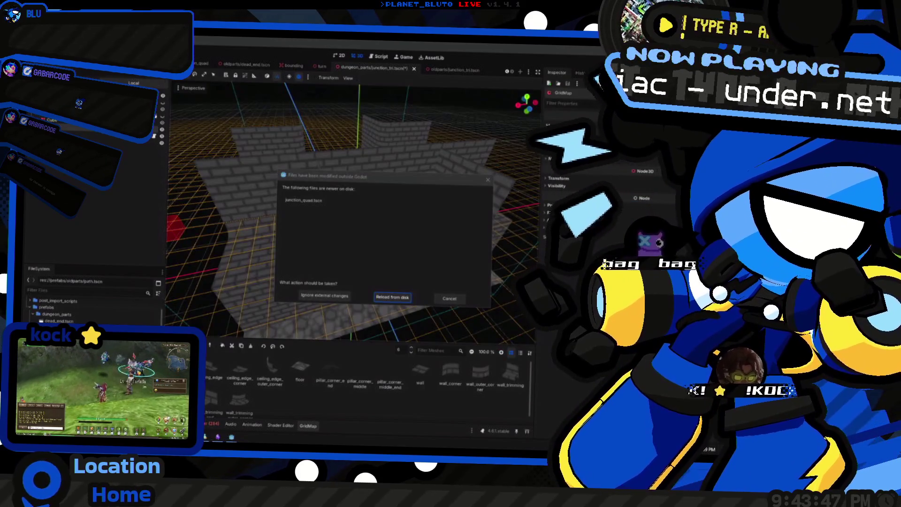
pyautogui.hotkey('alt', 'Tab')
pyautogui.press('Escape')
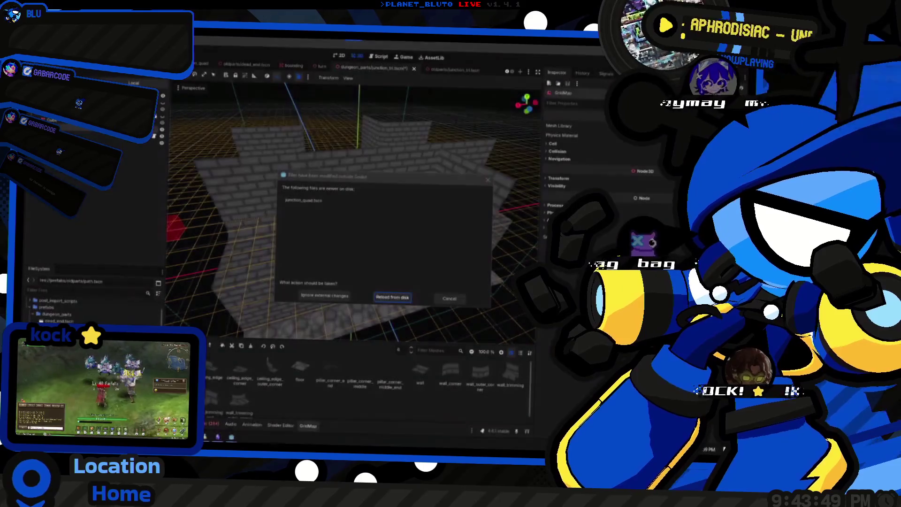
pyautogui.hotkey('alt', 'Tab')
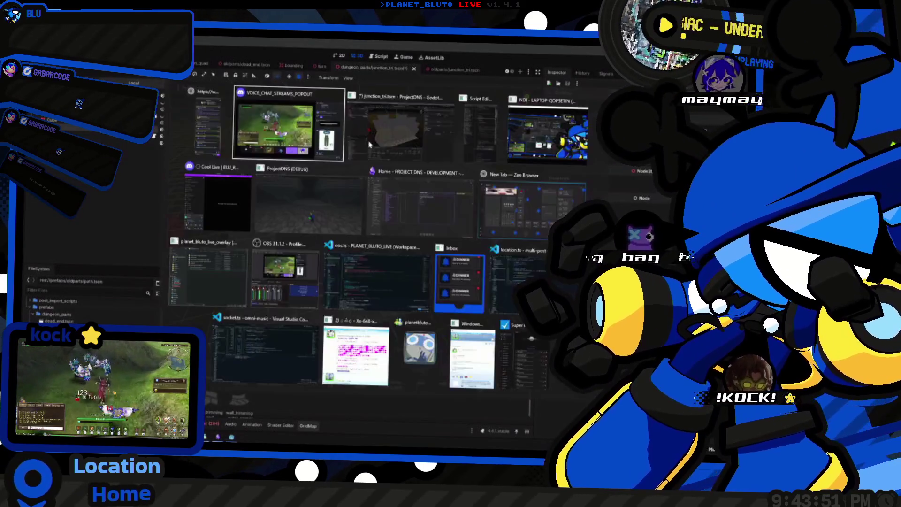
pyautogui.press('Escape')
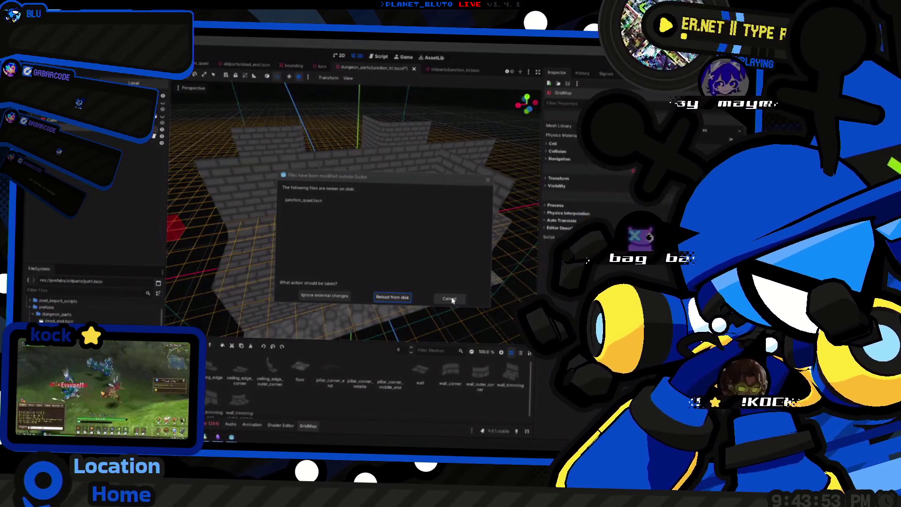
# Move the files-modified warning aside and keep the editor's version of junction_quad.tscn.
pyautogui.click(449, 299)
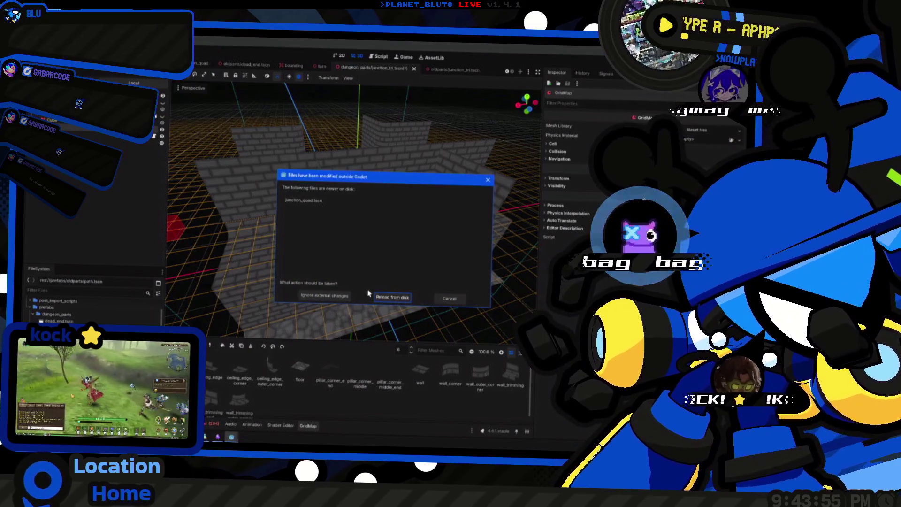
pyautogui.moveTo(371, 190); pyautogui.dragTo(352, 194)
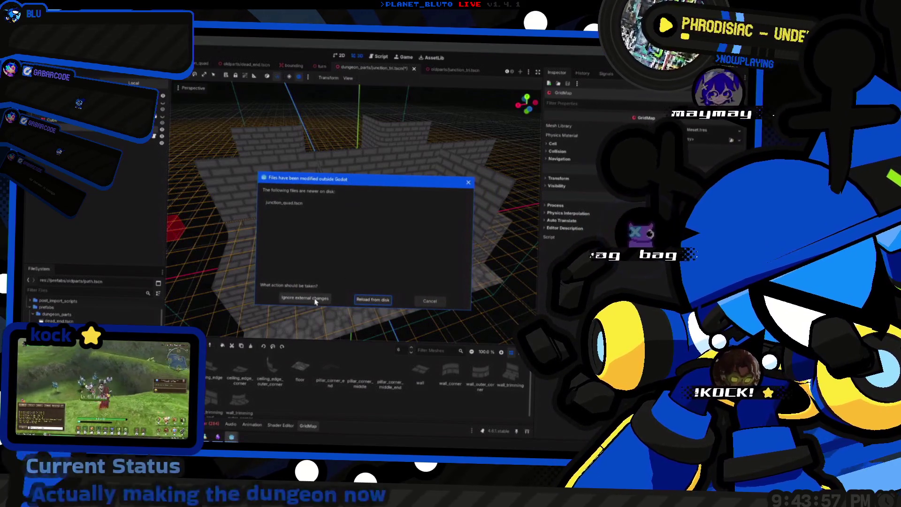
pyautogui.click(315, 300)
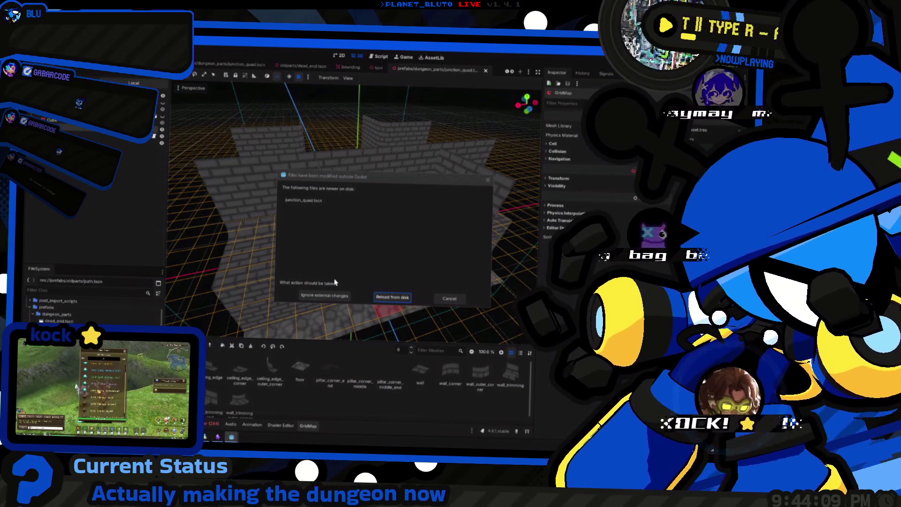
# Dismiss the warning and save the room as junction_tri_2, based on junction_tri.tscn in dungeon_parts.
pyautogui.click(322, 297)
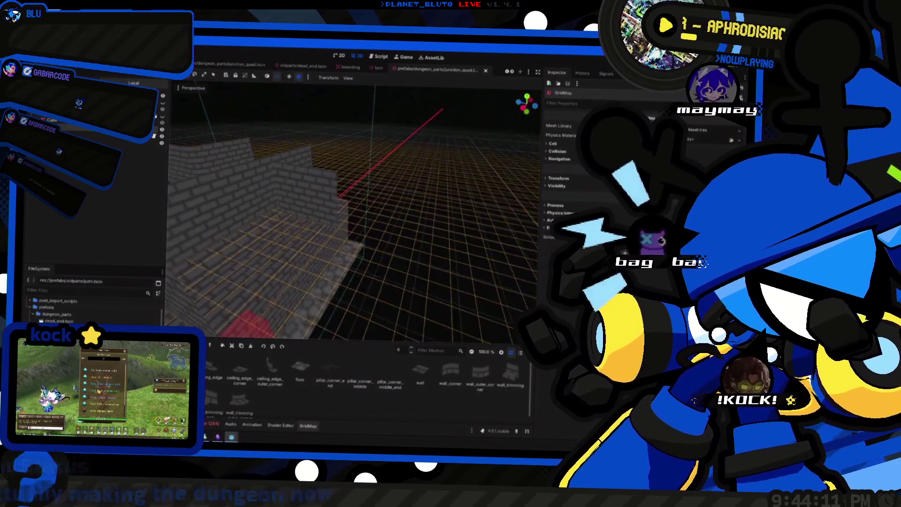
pyautogui.press('s')
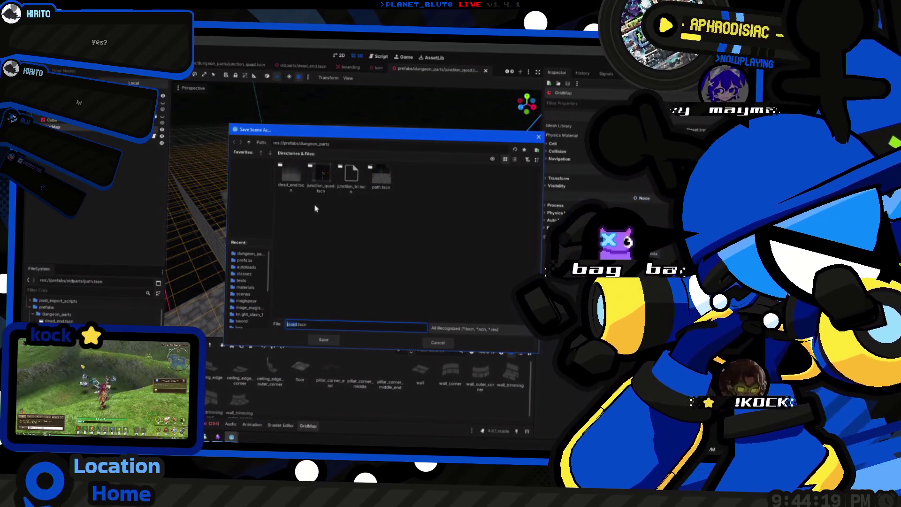
pyautogui.click(346, 186)
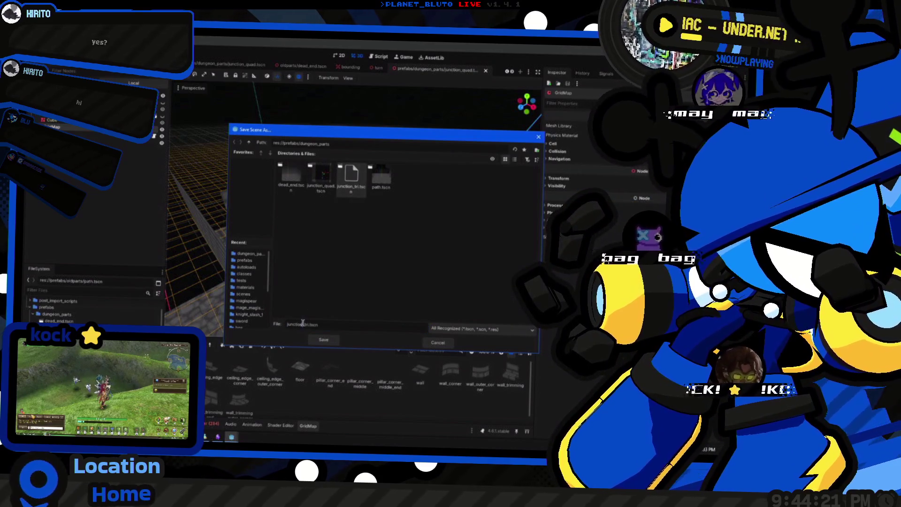
pyautogui.click(323, 338)
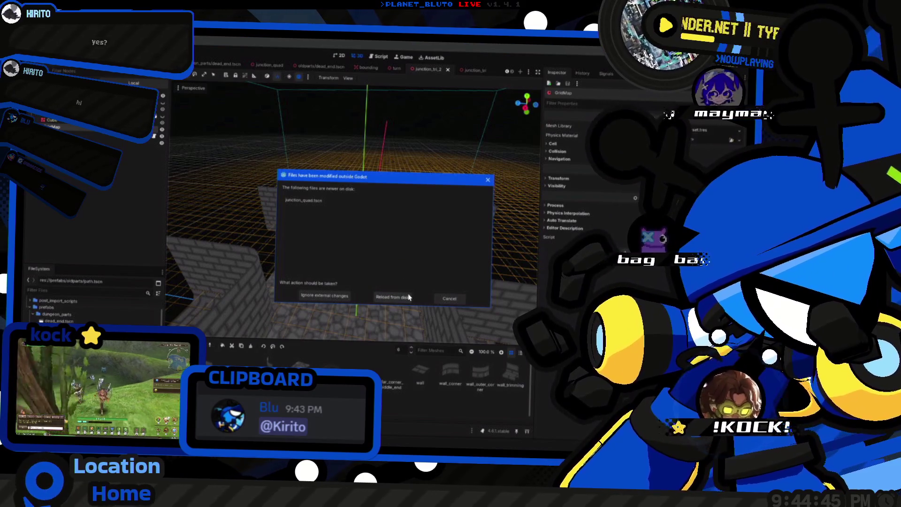
# Move the files-modified warning aside and keep the editor's version of junction_quad.tscn.
pyautogui.moveTo(381, 179)
pyautogui.mouseDown()
pyautogui.moveTo(233, 270)
pyautogui.moveTo(347, 214)
pyautogui.mouseUp()
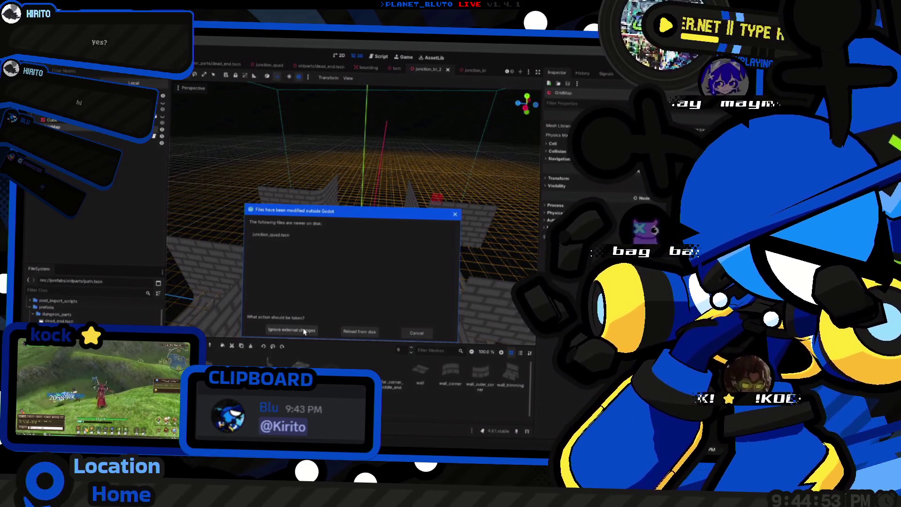
pyautogui.click(305, 332)
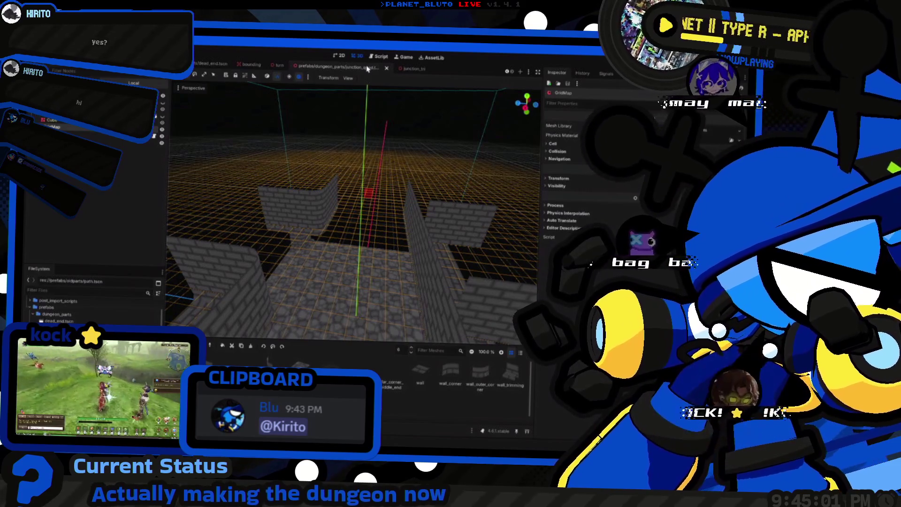
pyautogui.press('super+Tab')
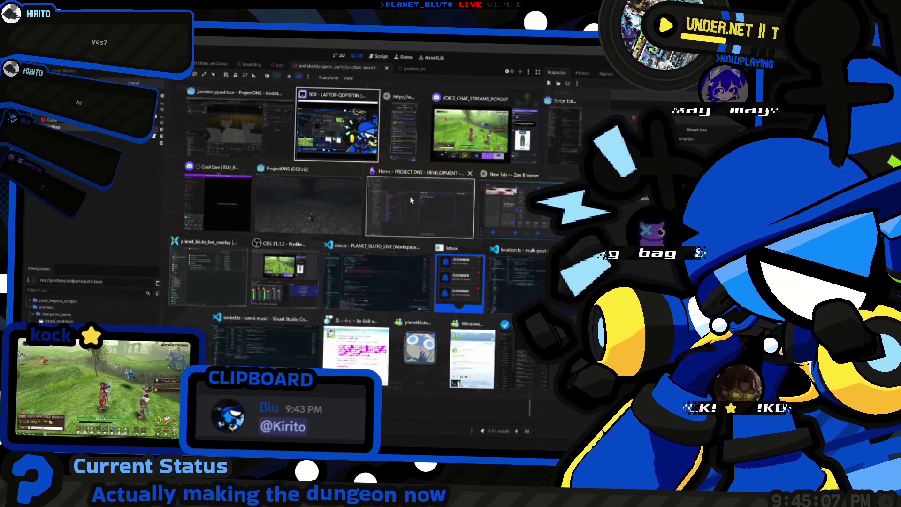
# Step through the open windows in the window overview, then close it.
pyautogui.press('Down')
pyautogui.press('Down')
pyautogui.press('Up')
pyautogui.press('Right')
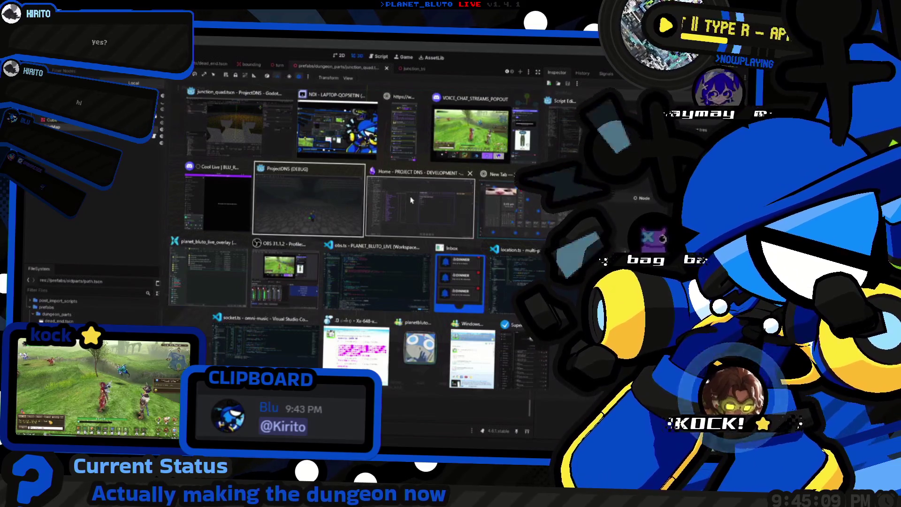
pyautogui.press('Up')
pyautogui.press('Left')
pyautogui.press('Down')
pyautogui.press('Right')
pyautogui.press('Up')
pyautogui.press('Left')
pyautogui.press('Left')
pyautogui.press('Down')
pyautogui.press('Left')
pyautogui.press('Up')
pyautogui.press('Left')
pyautogui.press('Escape')
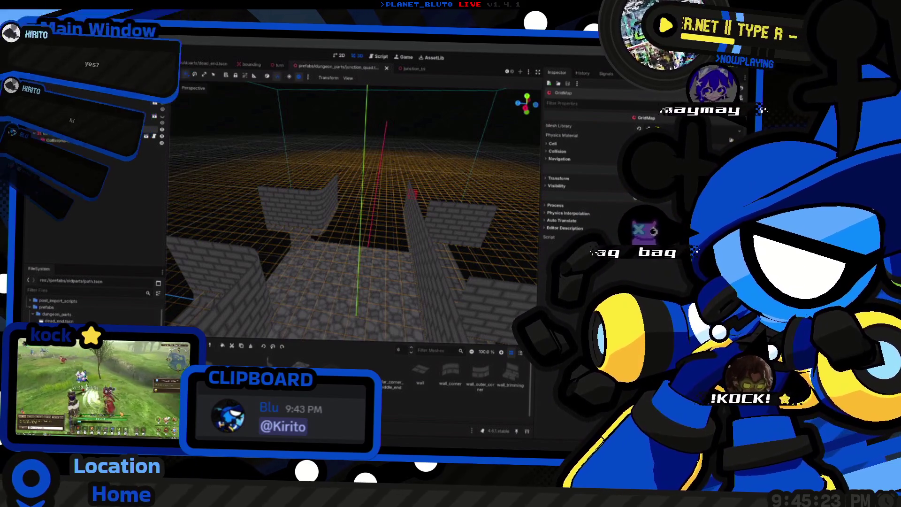
# Glance over the other windows and return to Godot's junction_quad.tscn disk-change warning.
pyautogui.press('super')
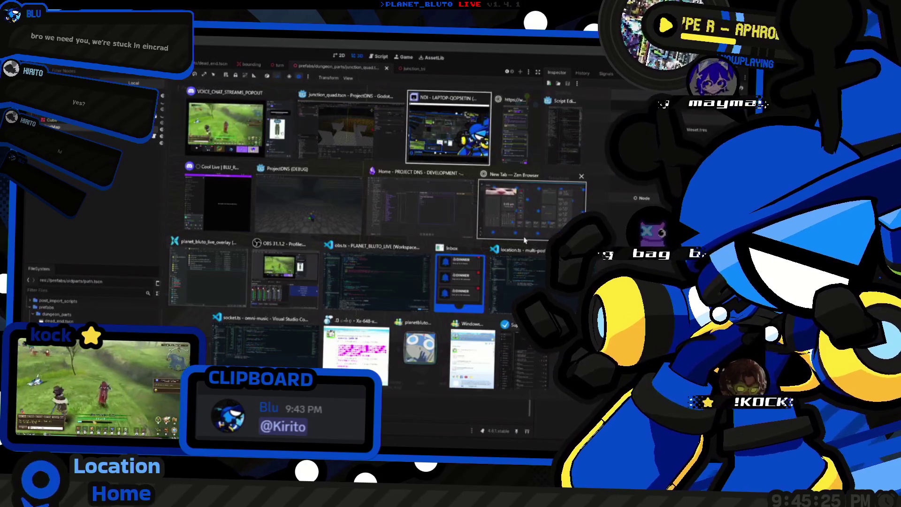
pyautogui.press('super')
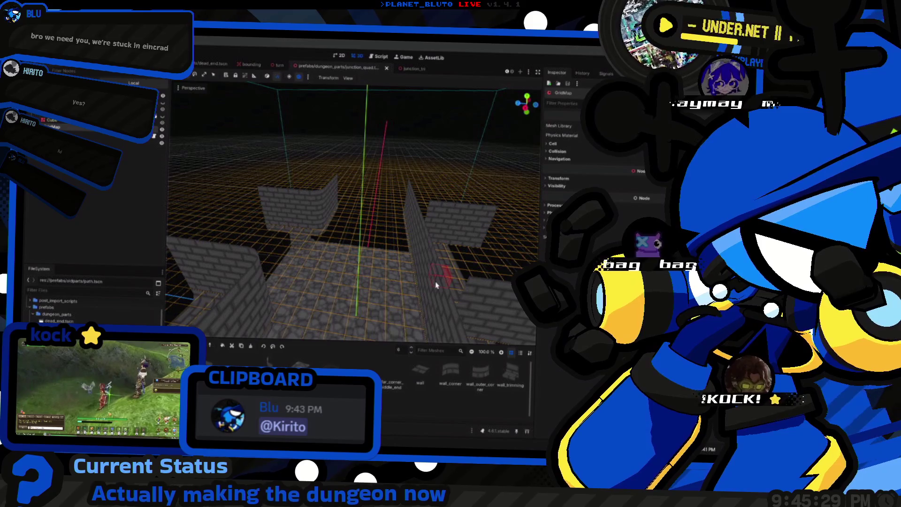
pyautogui.press('super')
pyautogui.press('super')
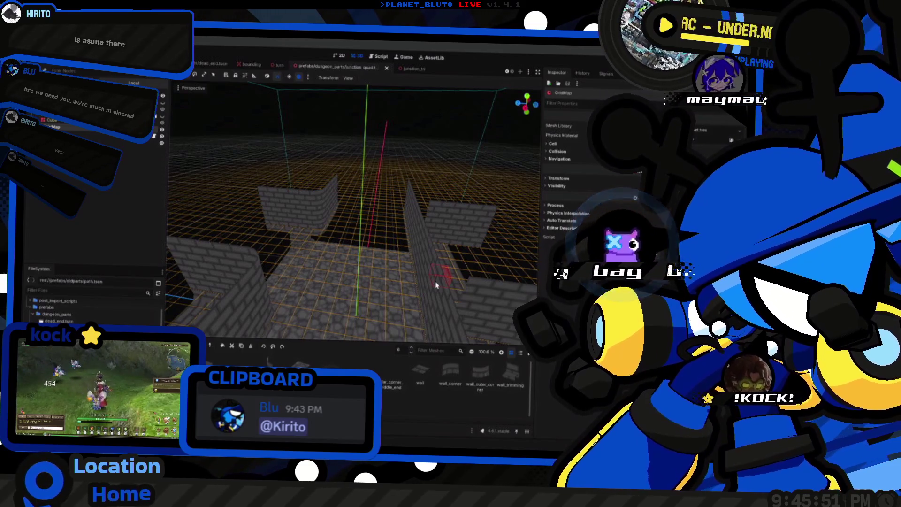
pyautogui.press('super')
pyautogui.press('super')
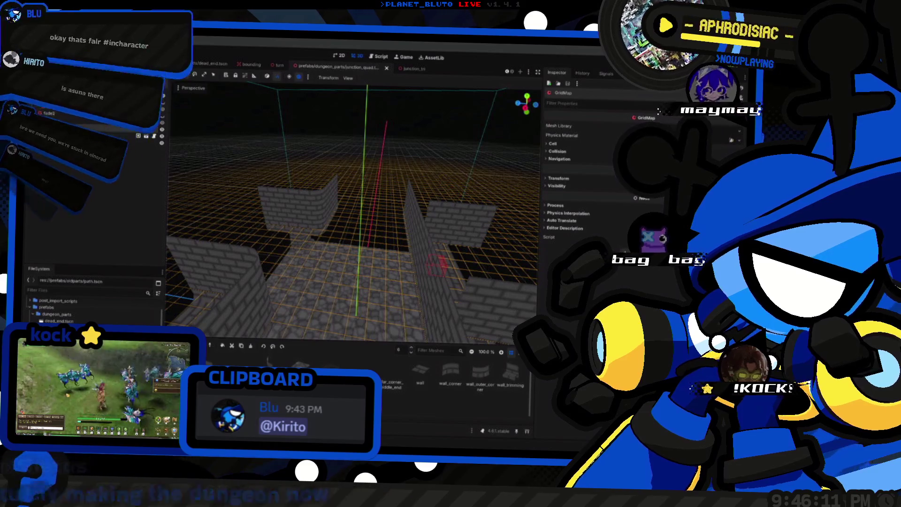
pyautogui.press('super+Tab')
pyautogui.press('Escape')
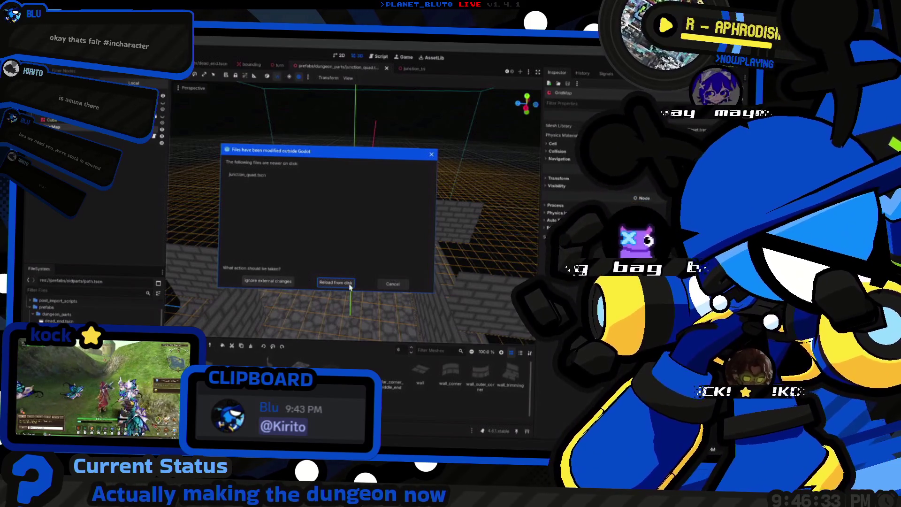
# Ignore the external changes, keeping the editor's copy of junction_quad.
pyautogui.moveTo(283, 155); pyautogui.dragTo(307, 151)
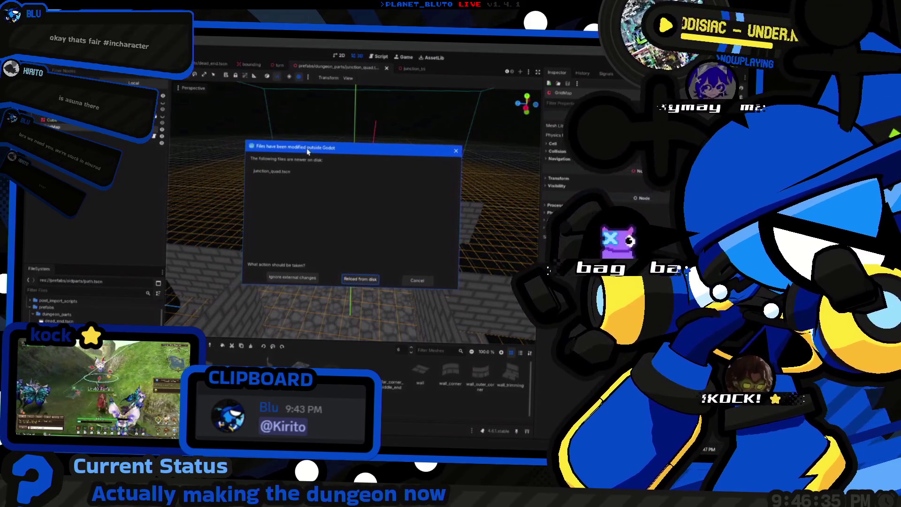
pyautogui.press('super+Tab')
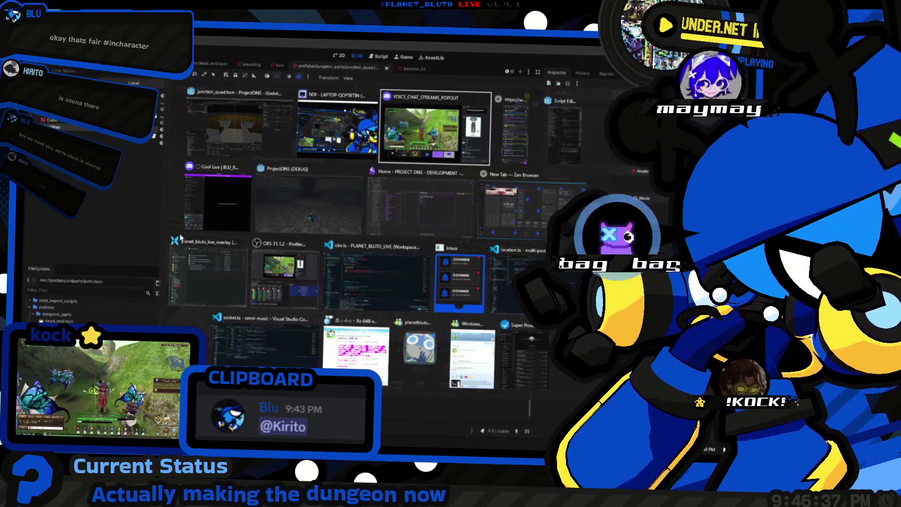
pyautogui.press('Escape')
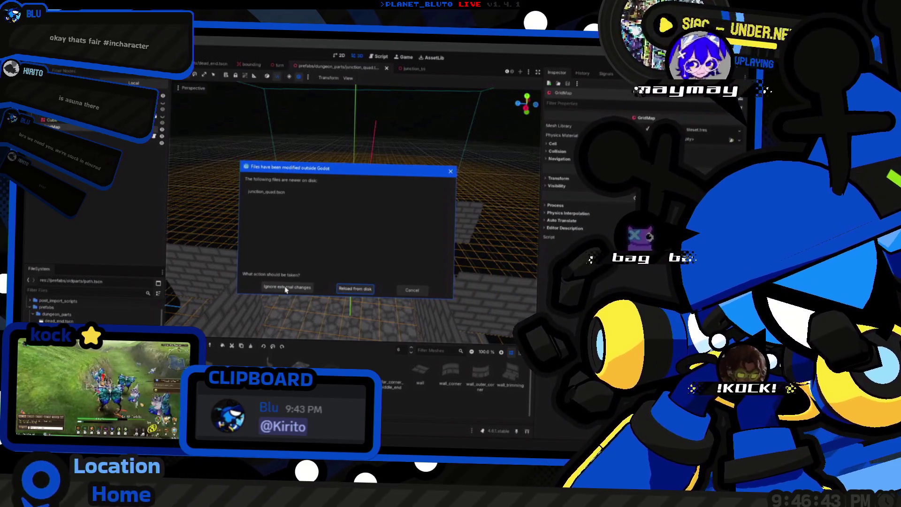
pyautogui.click(285, 288)
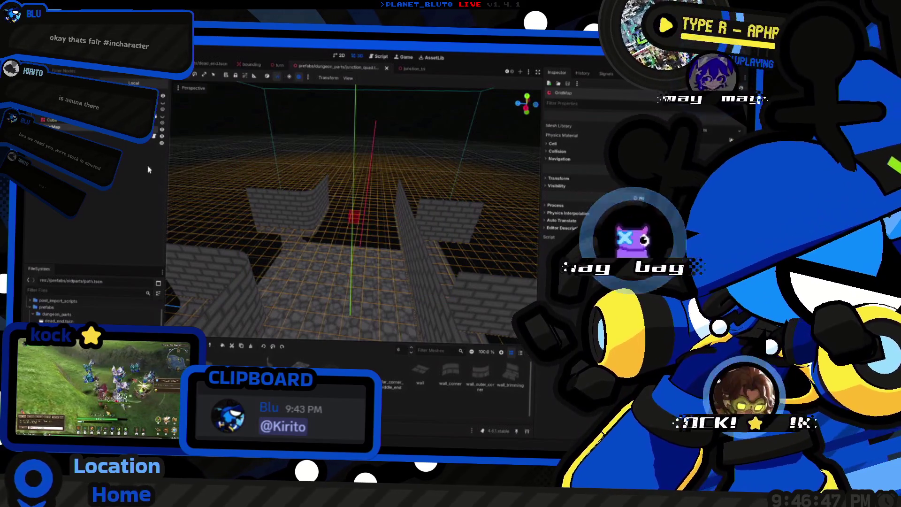
# Select Bounding, then GridMap, and fly the camera around the brick walls.
pyautogui.click(91, 132)
pyautogui.click(94, 127)
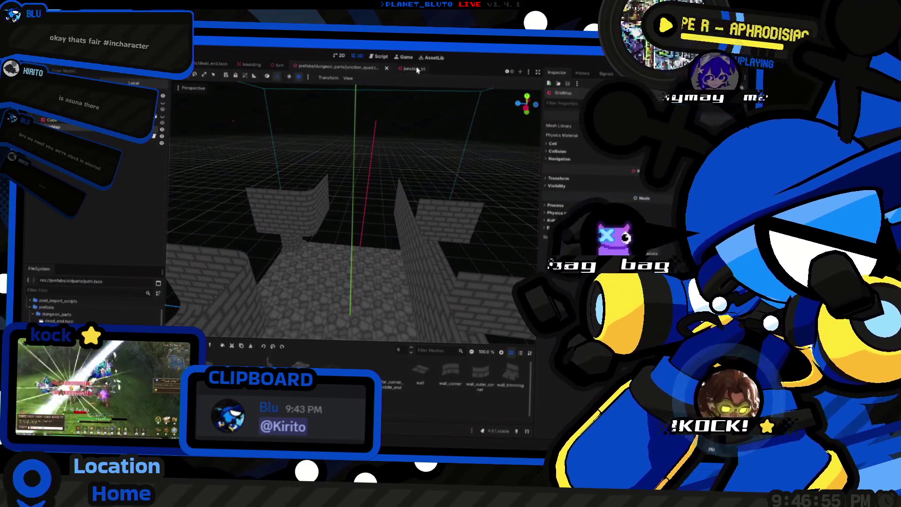
pyautogui.press('w')
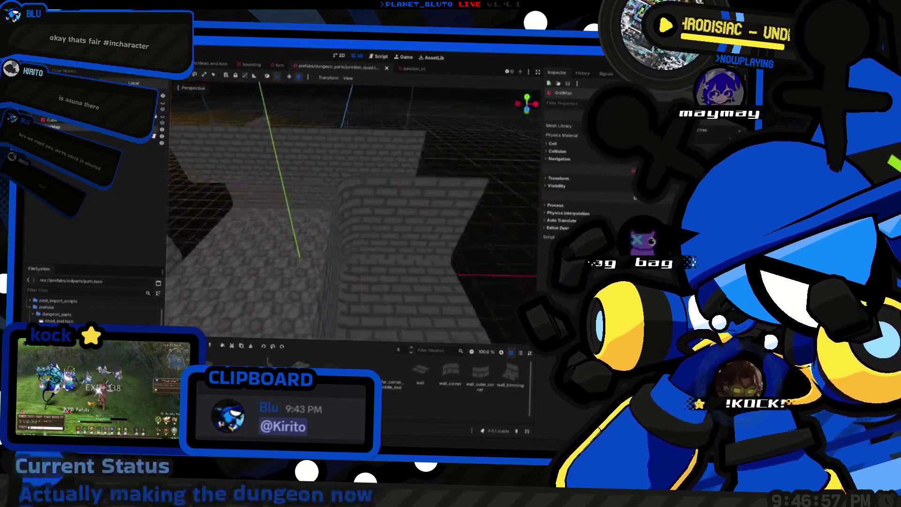
pyautogui.press('s')
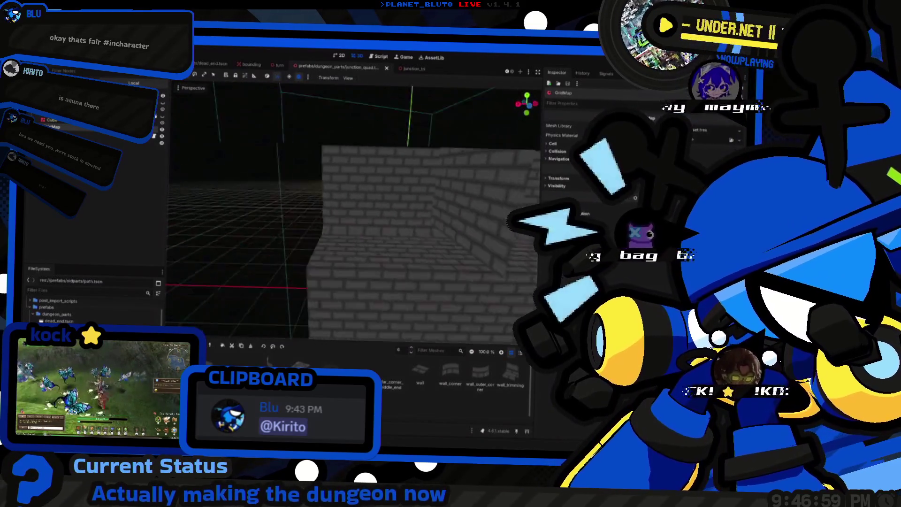
pyautogui.press('w')
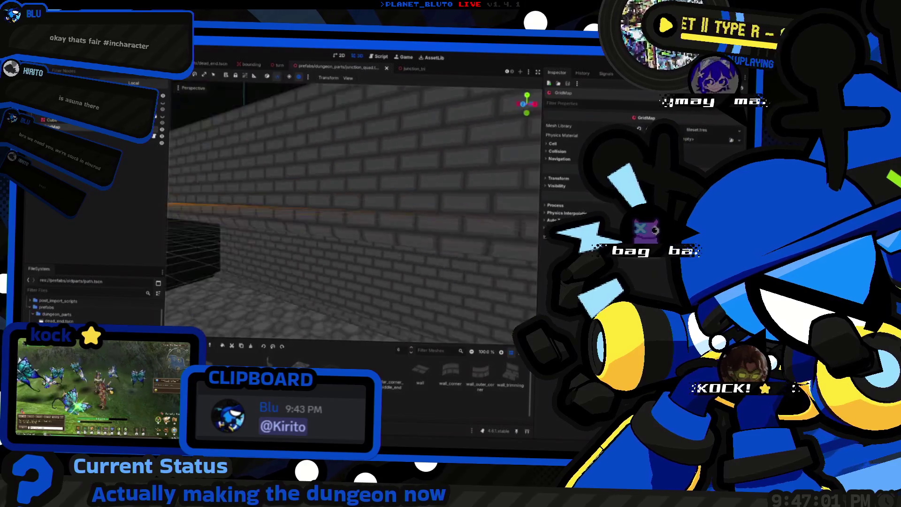
pyautogui.press('w')
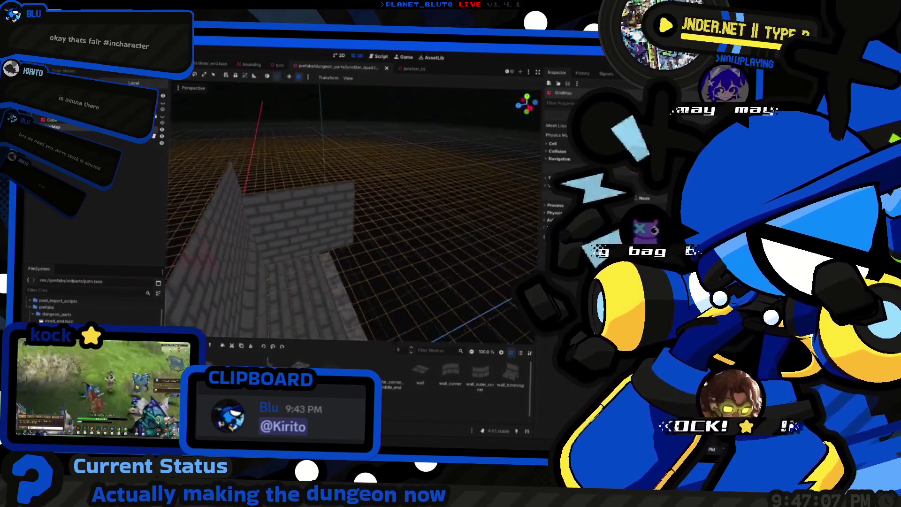
pyautogui.press('s')
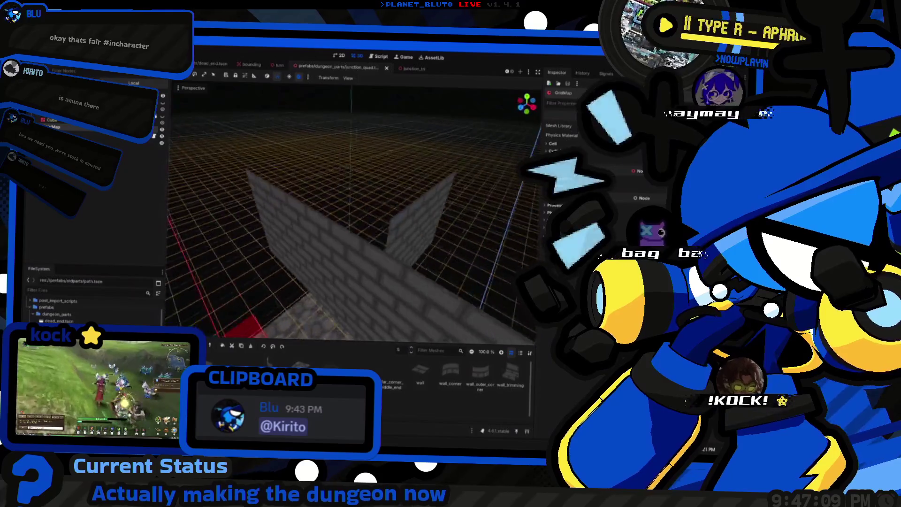
pyautogui.press('w')
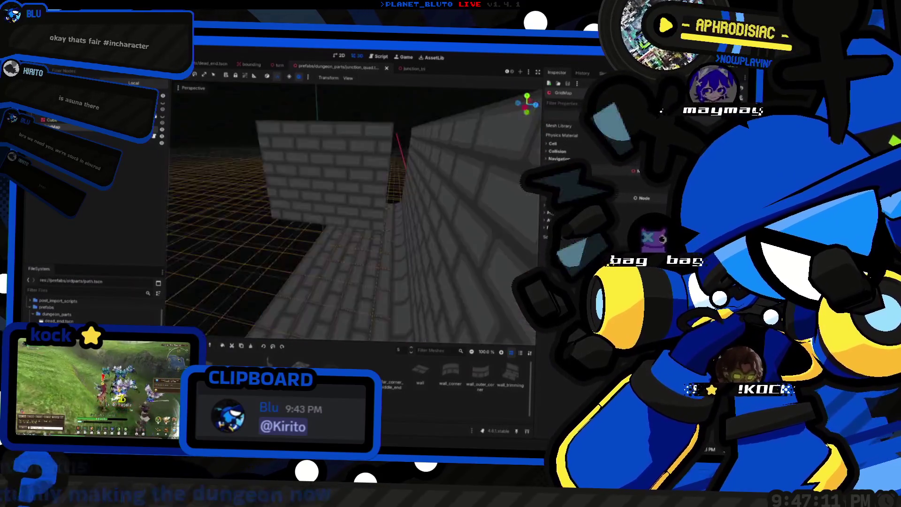
pyautogui.press('w')
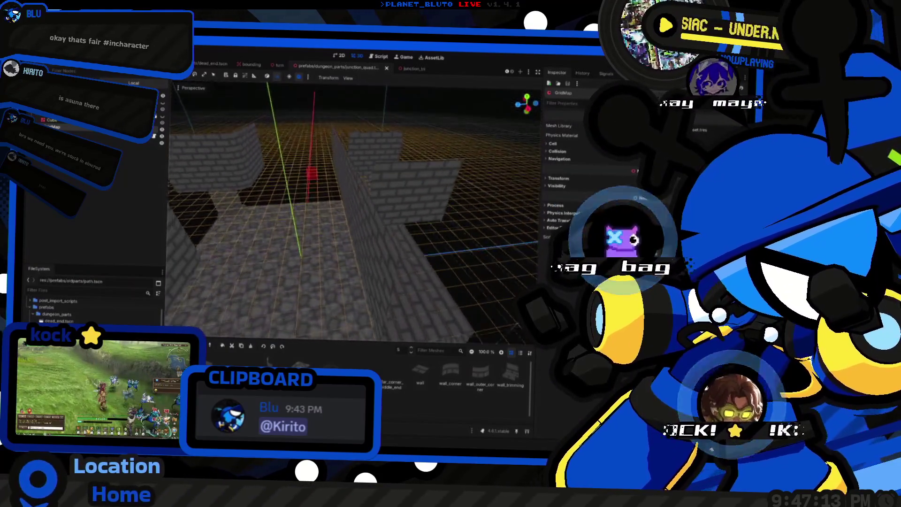
pyautogui.press('s')
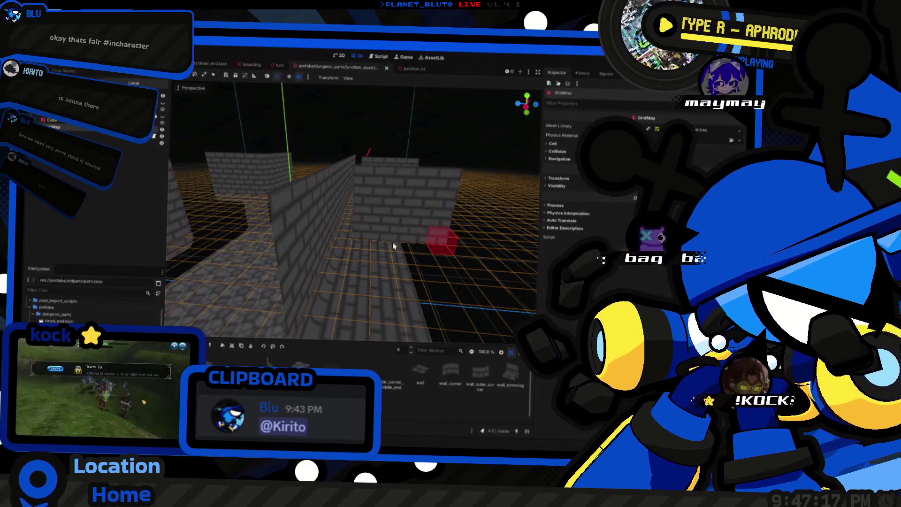
# Switch between the junction_tri and junction_quad scene tabs.
pyautogui.press('w')
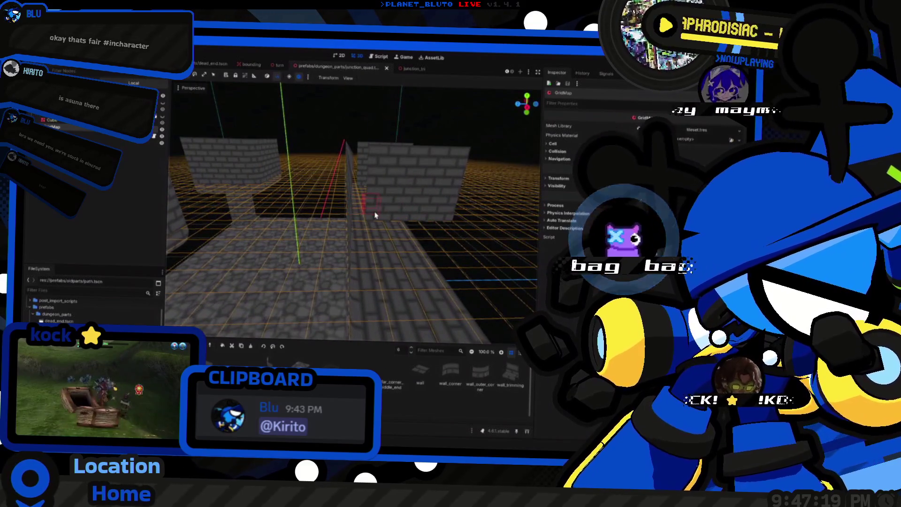
pyautogui.click(412, 69)
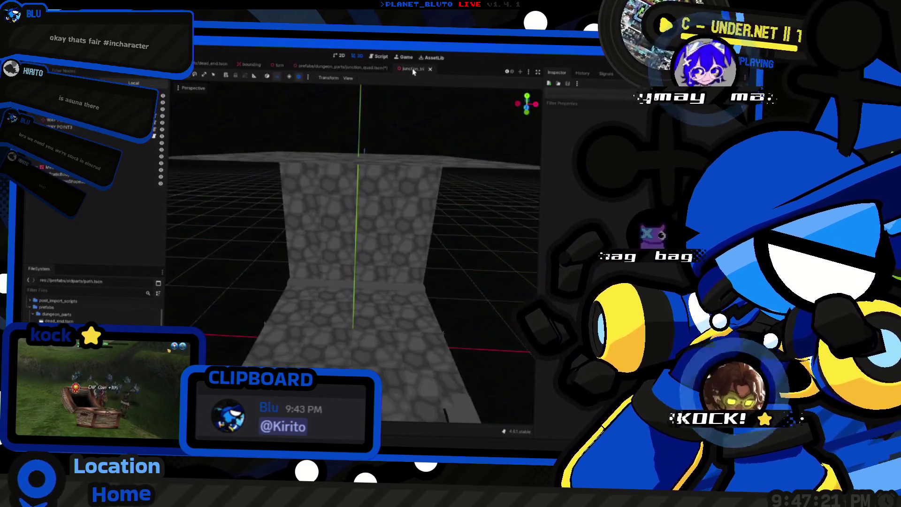
pyautogui.click(338, 67)
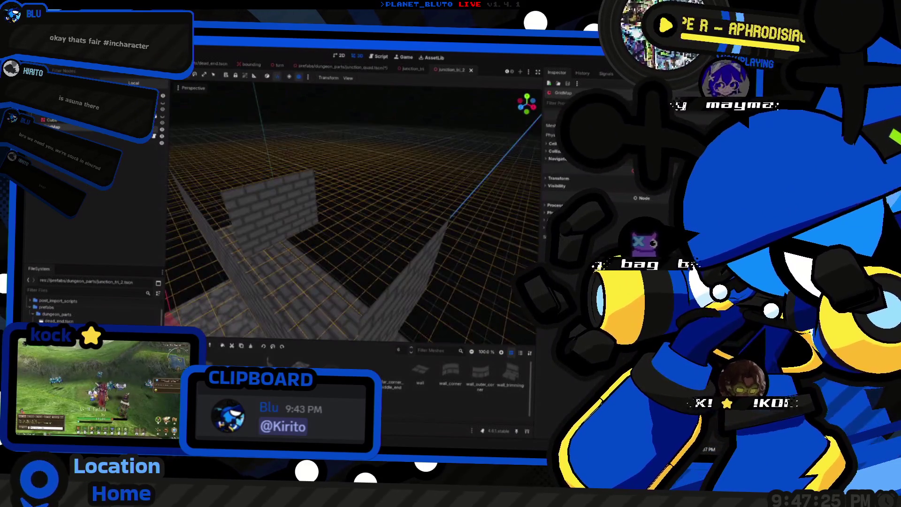
pyautogui.hotkey('ctrl', 'Tab')
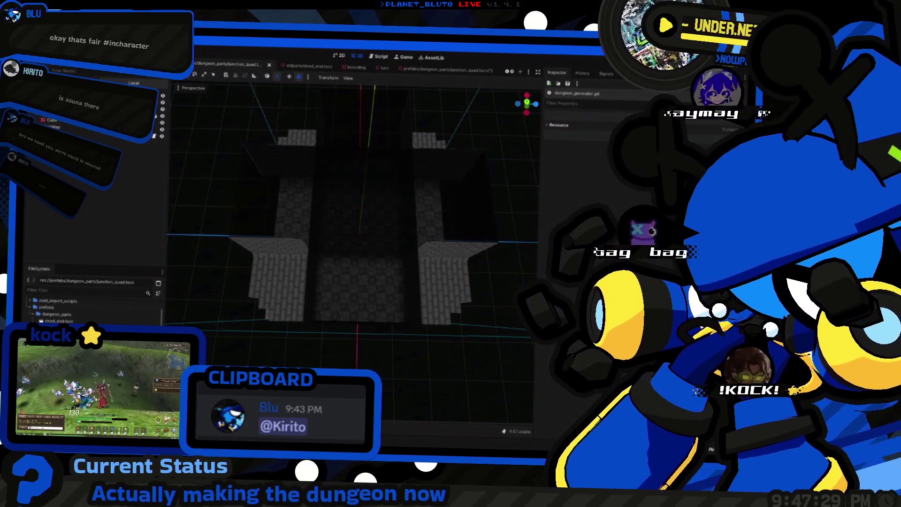
# Duplicate junction_quad.tscn in the FileSystem dock.
pyautogui.rightClick(87, 284)
pyautogui.hotkey('ctrl', 'd')
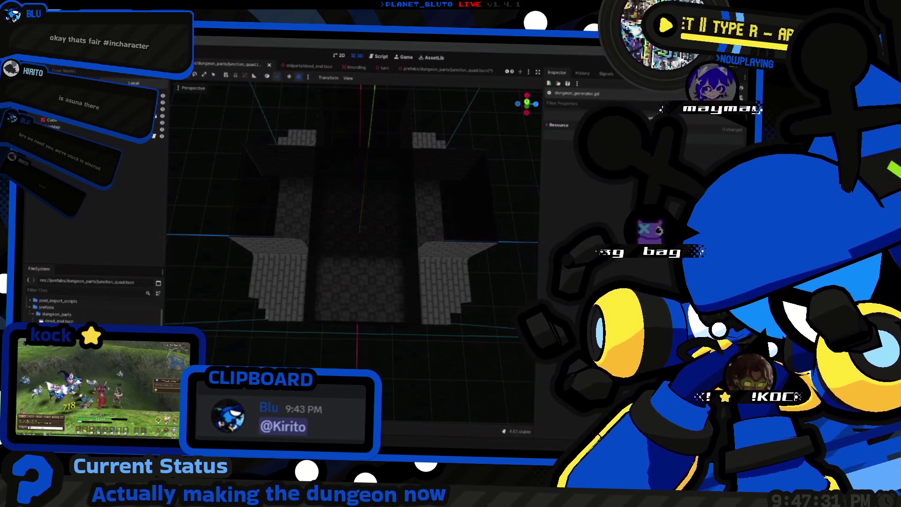
pyautogui.press('Return')
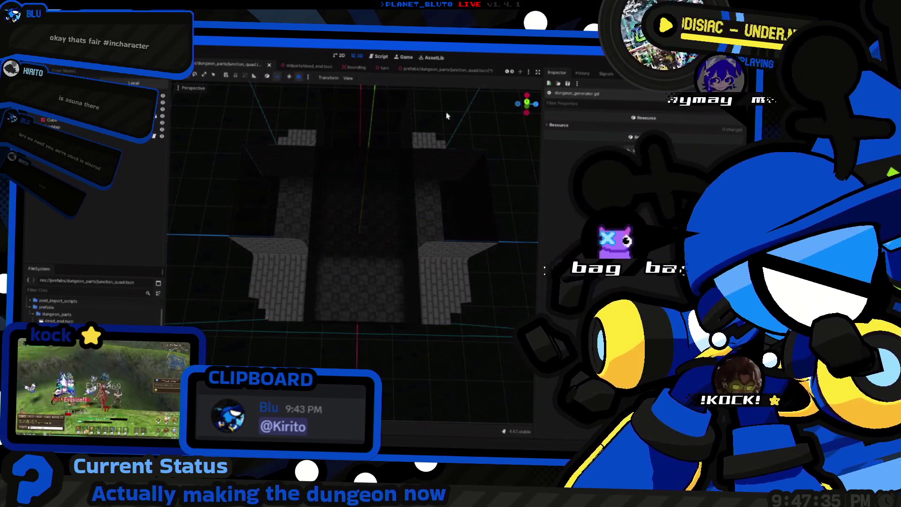
# Switch to the junction_tri_2 scene and start Save Scene As.
pyautogui.click(451, 70)
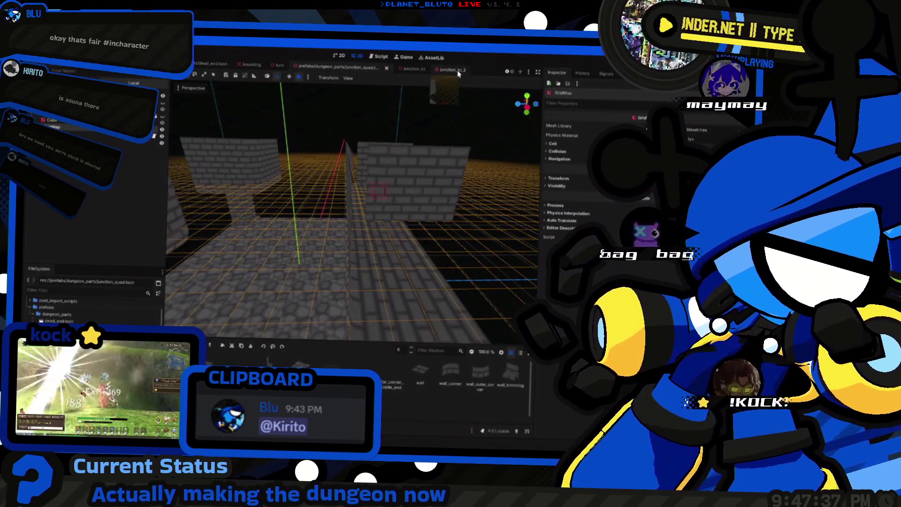
pyautogui.scroll(-2, 452, 71)
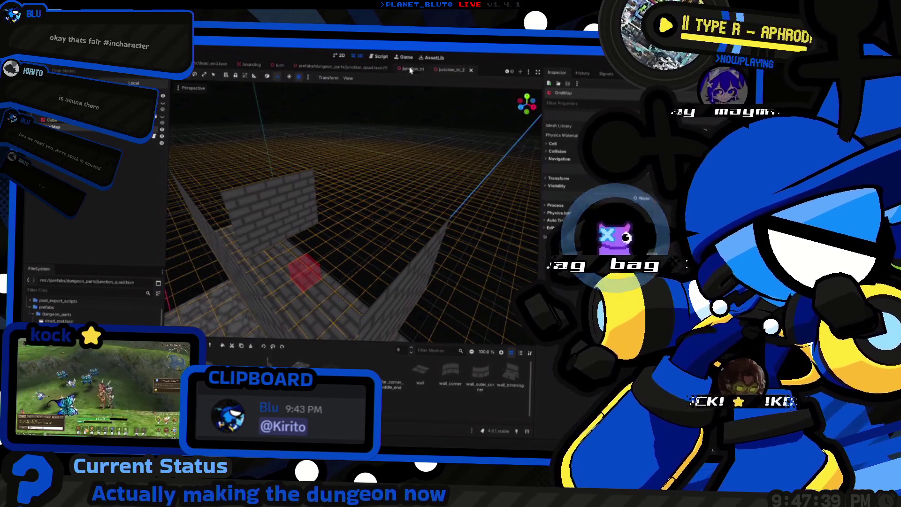
pyautogui.hotkey('ctrl', 'shift', 's')
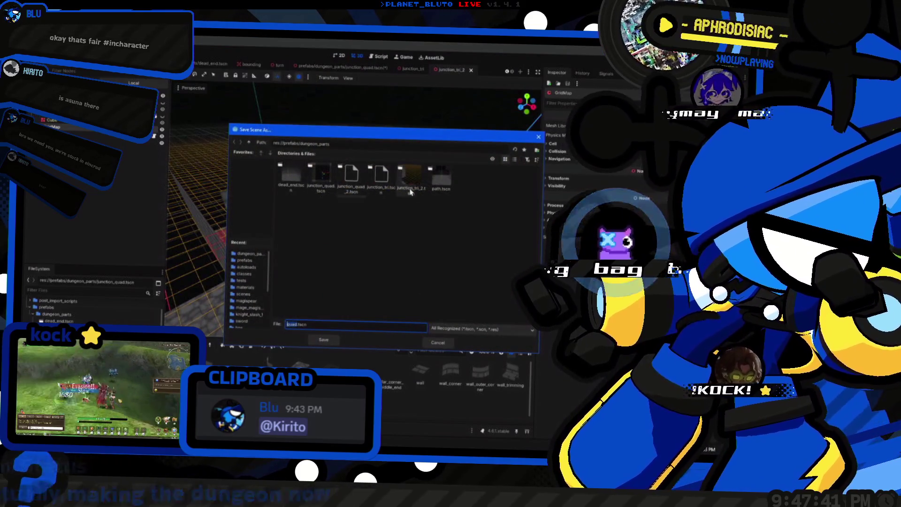
# Save the scene over junction_tri.tscn, confirming the overwrite.
pyautogui.click(383, 189)
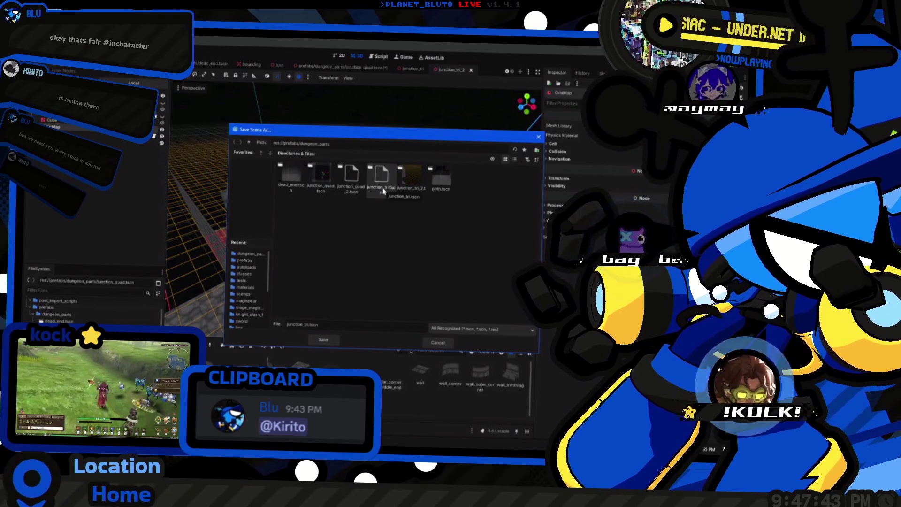
pyautogui.doubleClick(383, 189)
pyautogui.click(367, 257)
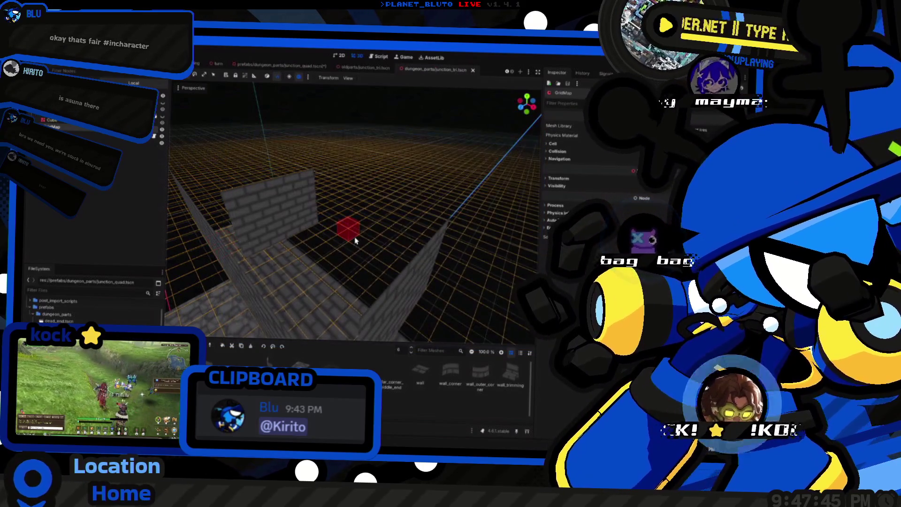
# Close junction_quad without saving, then reload junction_quad.tscn from disk.
pyautogui.click(325, 66)
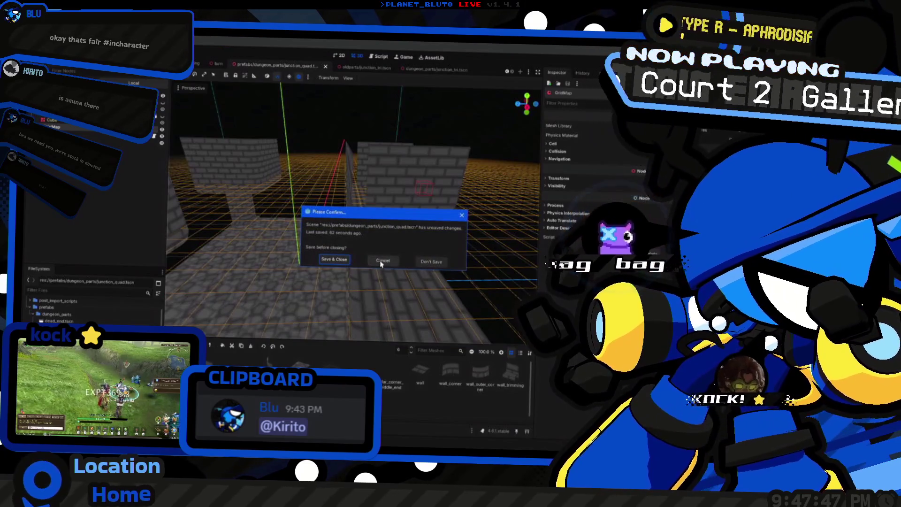
pyautogui.click(420, 264)
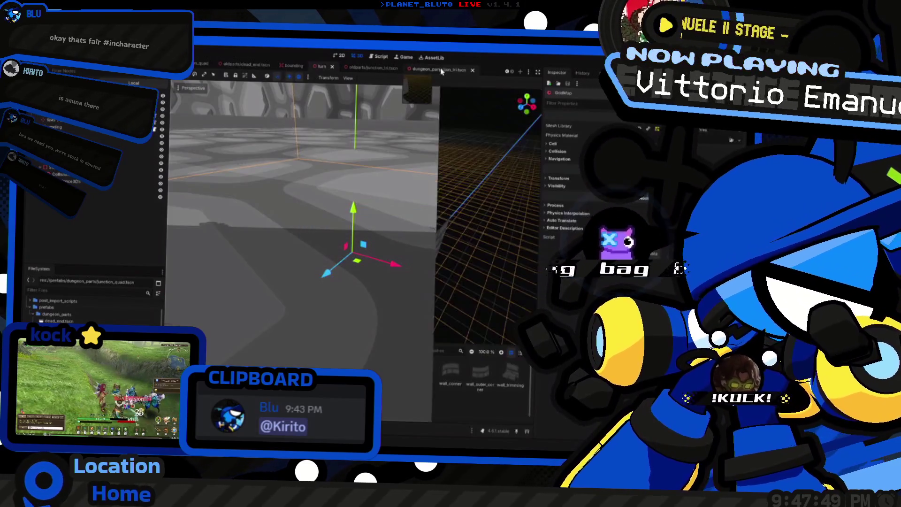
pyautogui.moveTo(319, 204); pyautogui.dragTo(226, 102)
pyautogui.hotkey('ctrl', 'Tab')
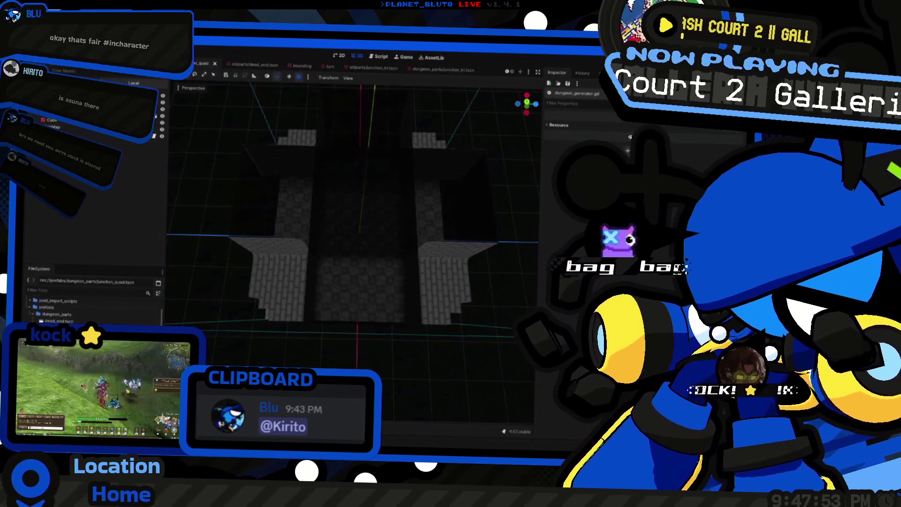
pyautogui.rightClick(85, 284)
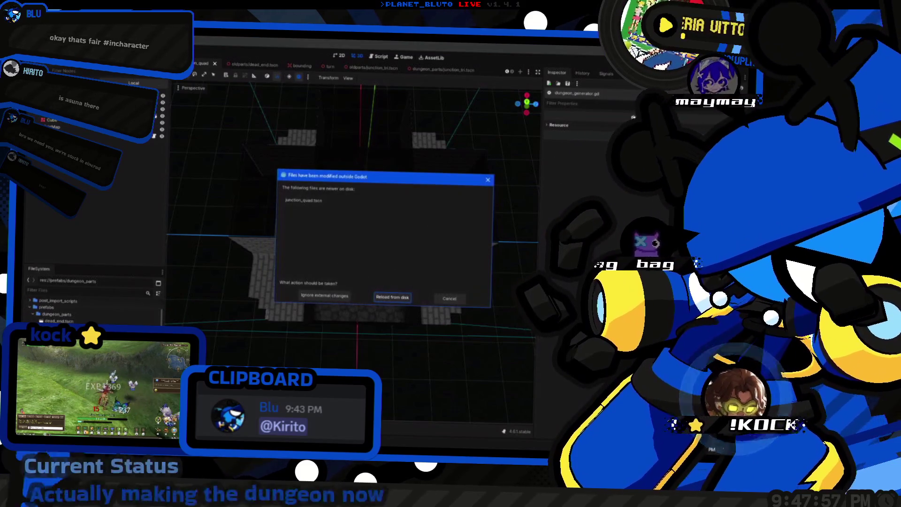
pyautogui.click(380, 299)
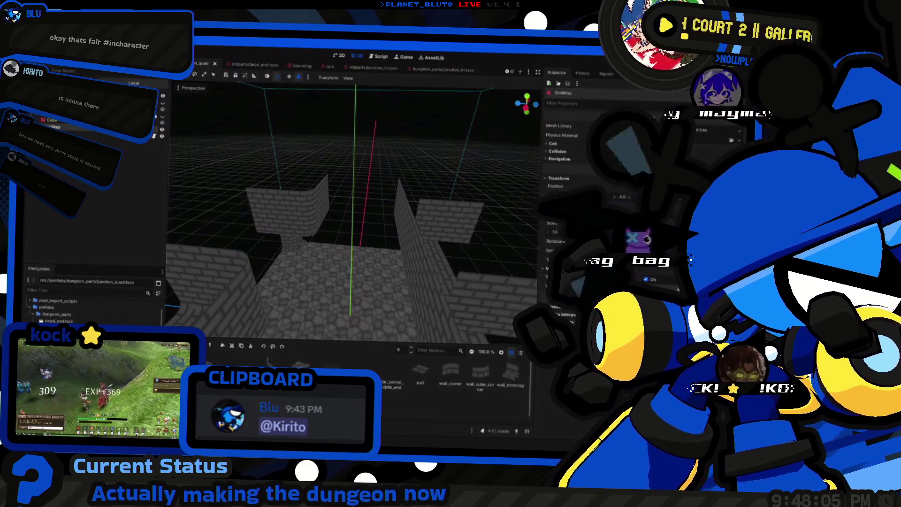
# Close and reopen junction_quad, compare it with junction_tri, then launch File Explorer.
pyautogui.click(215, 64)
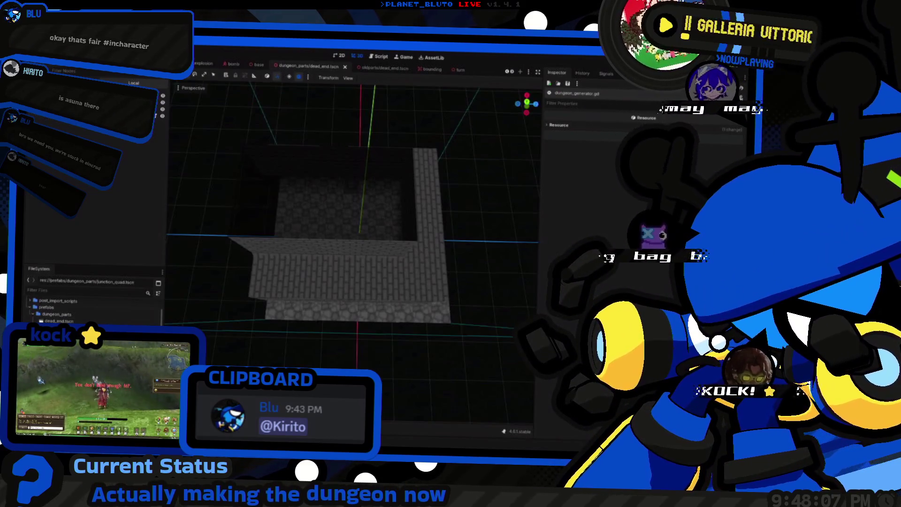
pyautogui.hotkey('ctrl', 'shift', 't')
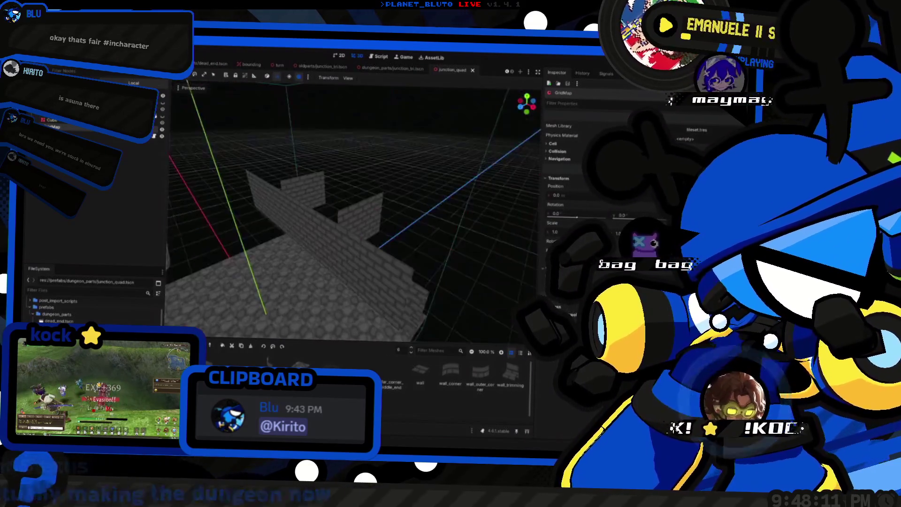
pyautogui.scroll(-5, 244, 322)
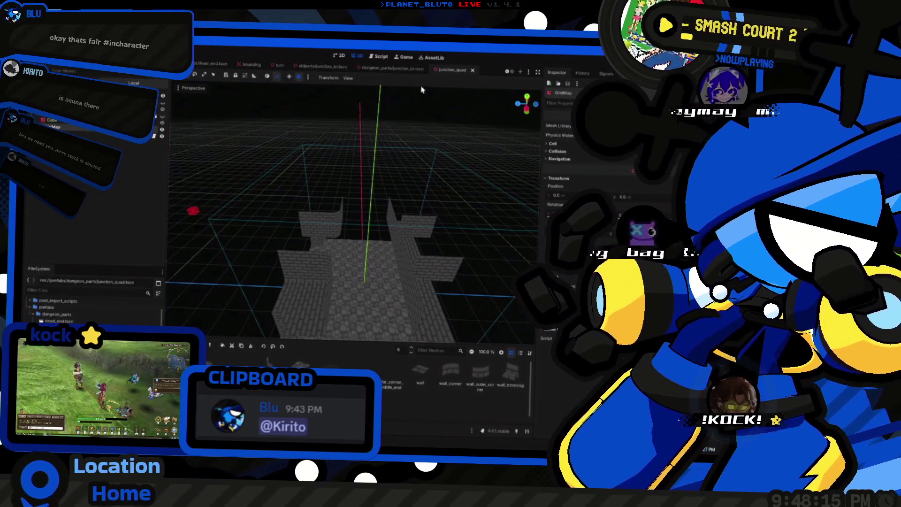
pyautogui.click(400, 71)
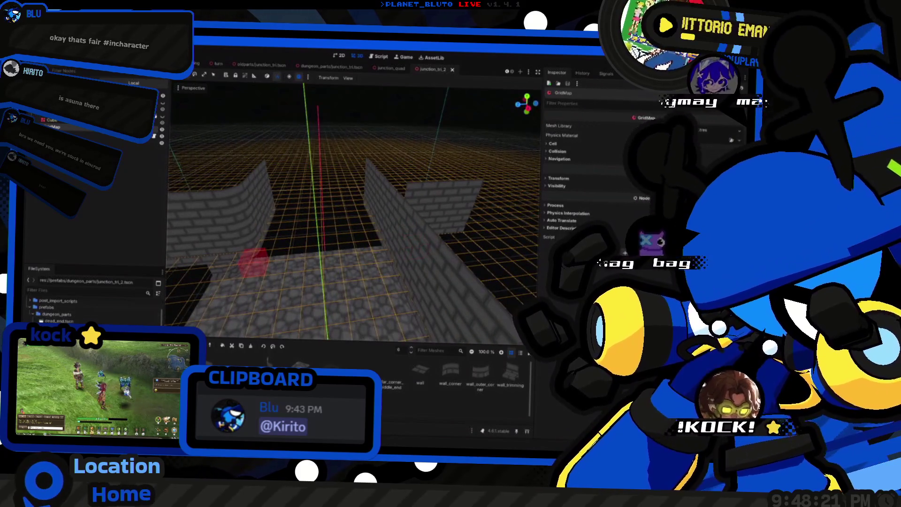
pyautogui.click(390, 68)
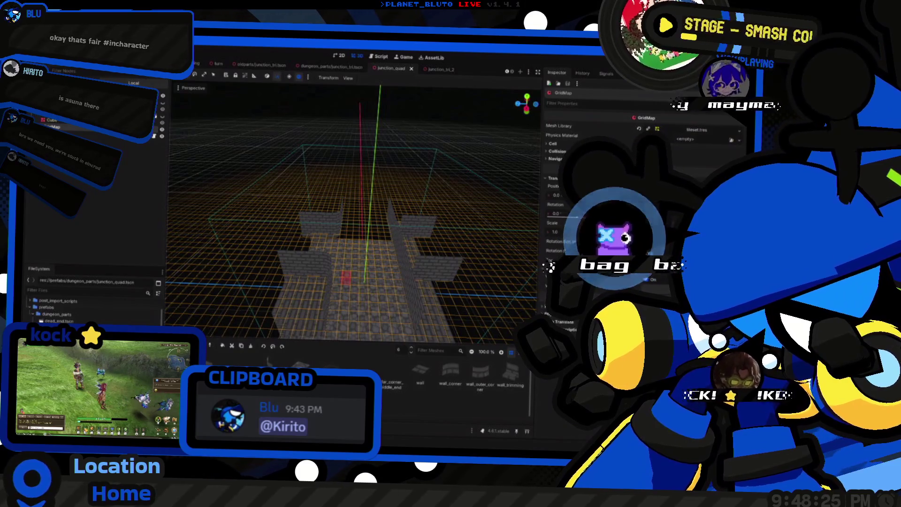
pyautogui.press('super+e')
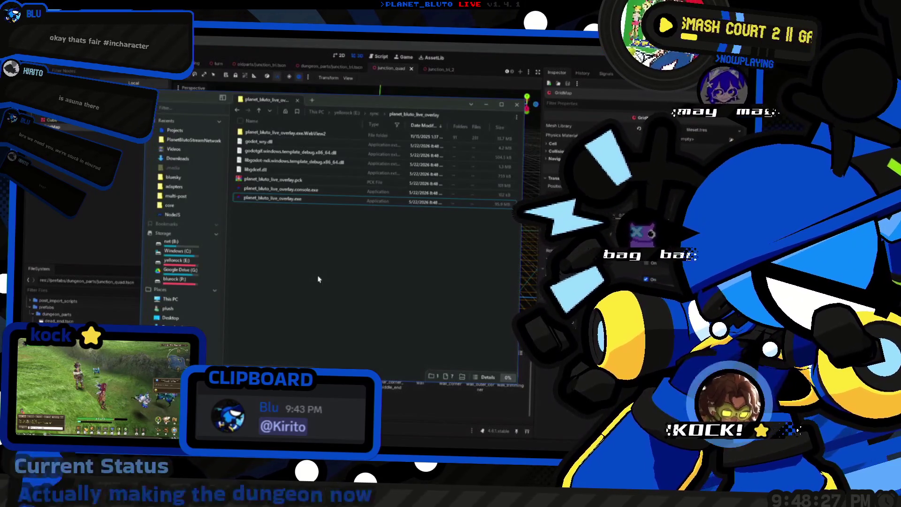
# Jump to the P:\Projects folder with the quick-navigation popup.
pyautogui.write('projectDN')
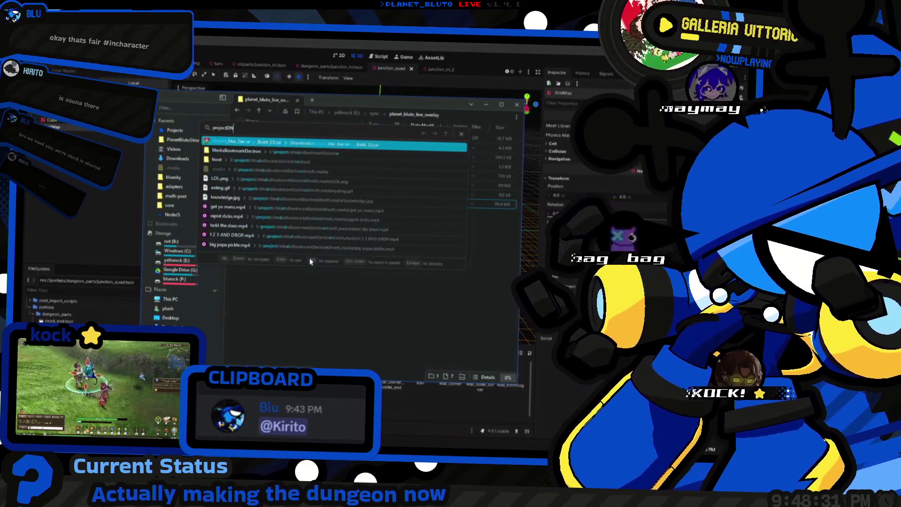
pyautogui.press('BackSpace')
pyautogui.press('Down')
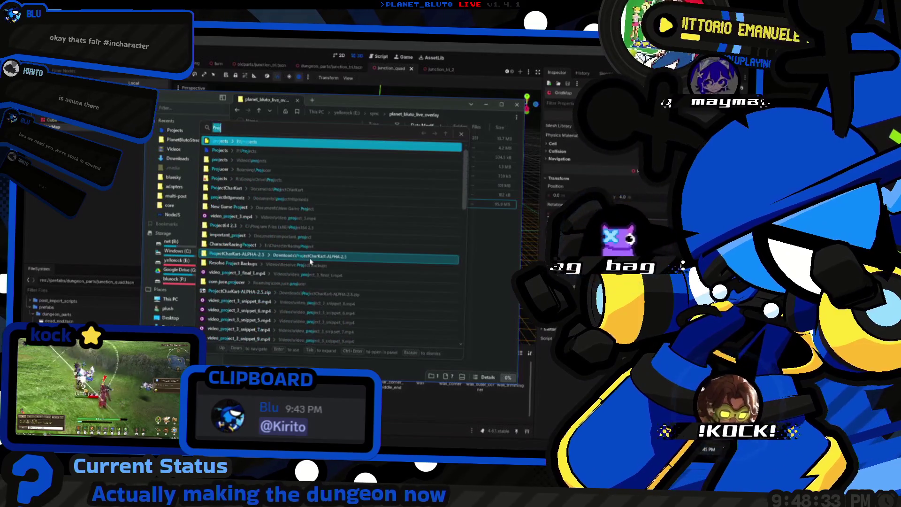
pyautogui.press('Return')
# Browse ProjectDNS > prefabs > dungeon_parts to junction_quad.tscn, then return to Godot.
pyautogui.doubleClick(256, 133)
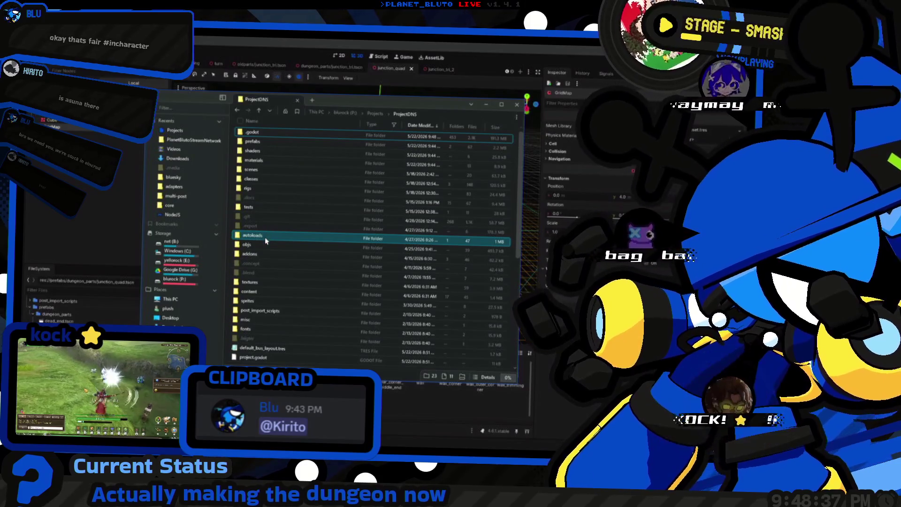
pyautogui.click(277, 288)
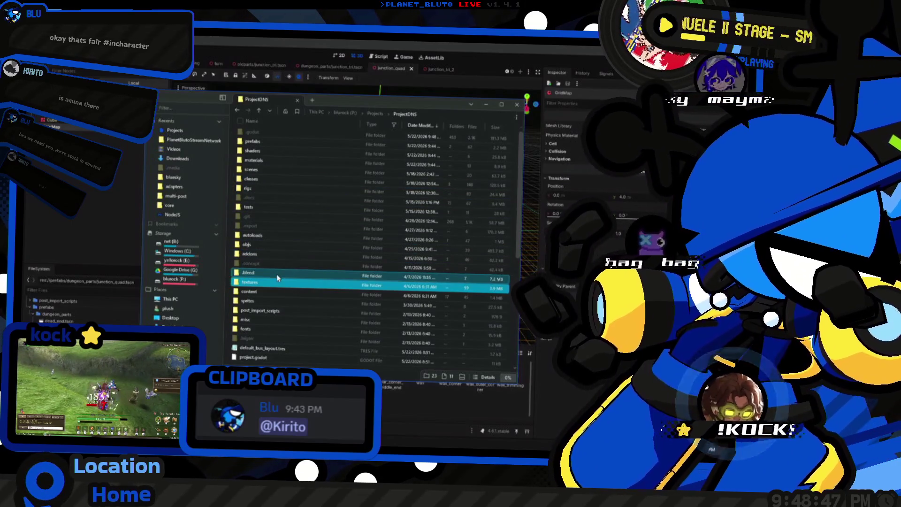
pyautogui.click(279, 146)
pyautogui.doubleClick(279, 147)
pyautogui.doubleClick(284, 148)
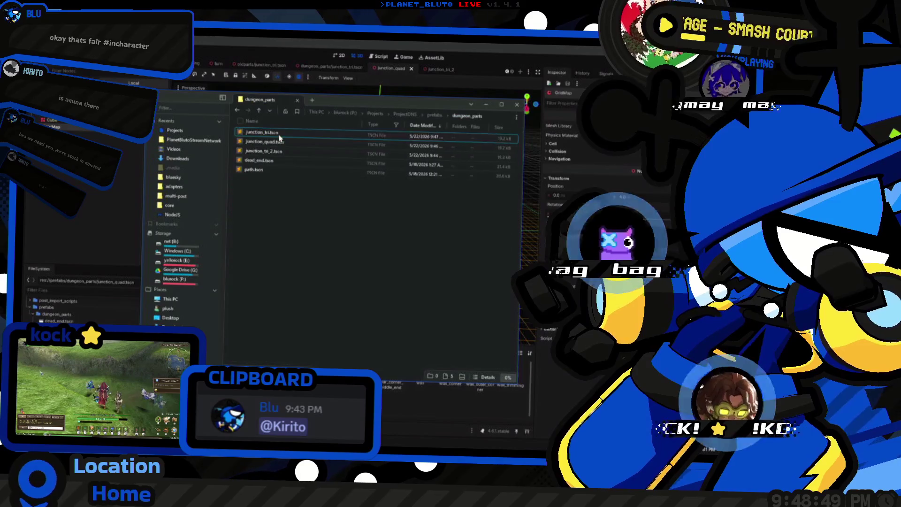
pyautogui.click(289, 149)
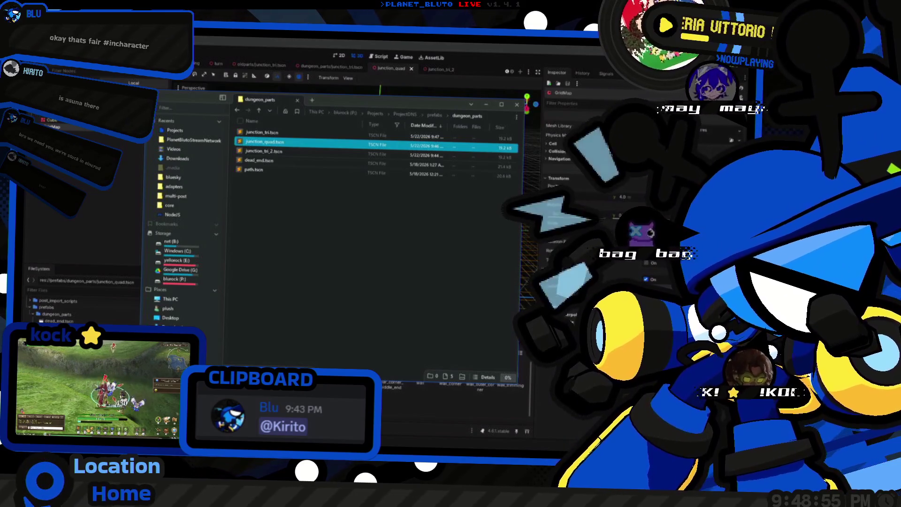
pyautogui.click(121, 230)
pyautogui.moveTo(352, 235)
pyautogui.mouseDown()
pyautogui.moveTo(381, 235)
pyautogui.moveTo(268, 271)
pyautogui.moveTo(371, 271)
pyautogui.mouseUp()
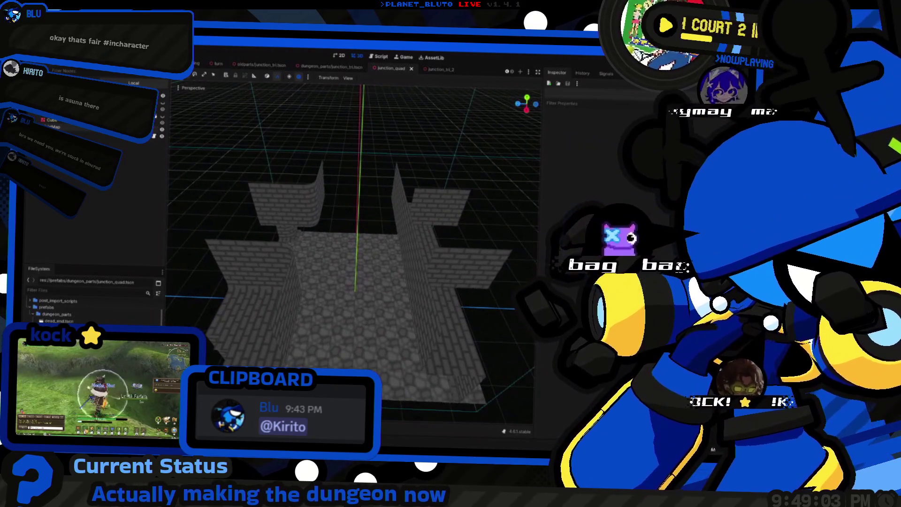
# Flip between junction_tri and junction_tri_2, orbit the junction_tri_2 layout, and return to dungeon_parts.
pyautogui.hotkey('ctrl', 'shift', 'Tab')
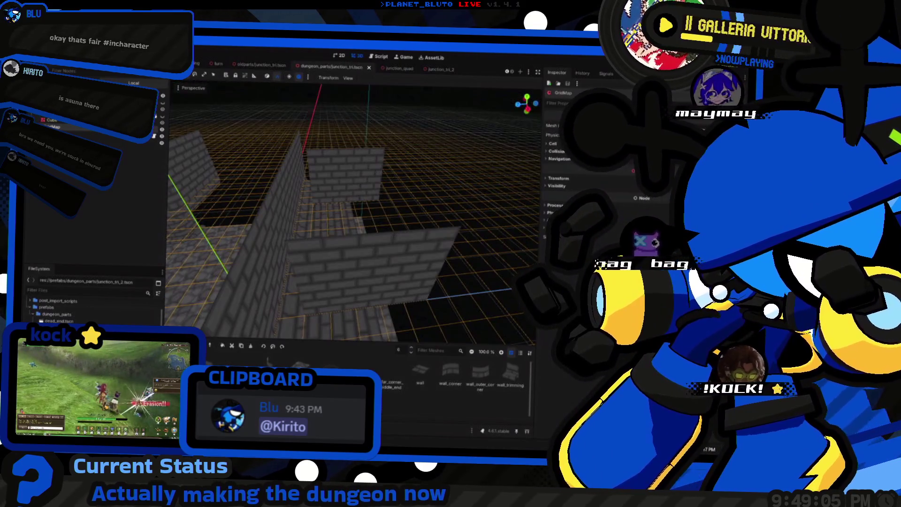
pyautogui.hotkey('ctrl', 'Tab')
pyautogui.hotkey('ctrl', 'Tab')
pyautogui.moveTo(352, 211); pyautogui.dragTo(446, 211)
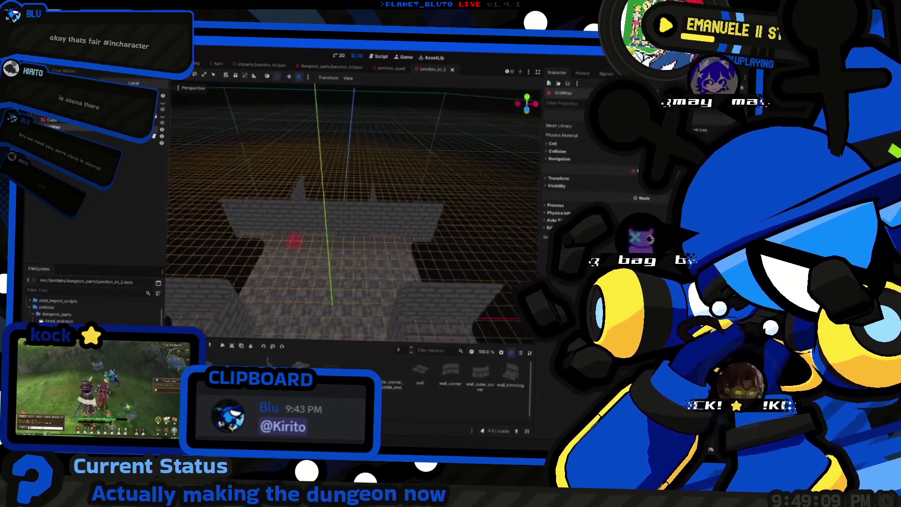
pyautogui.moveTo(470, 294); pyautogui.dragTo(471, 294)
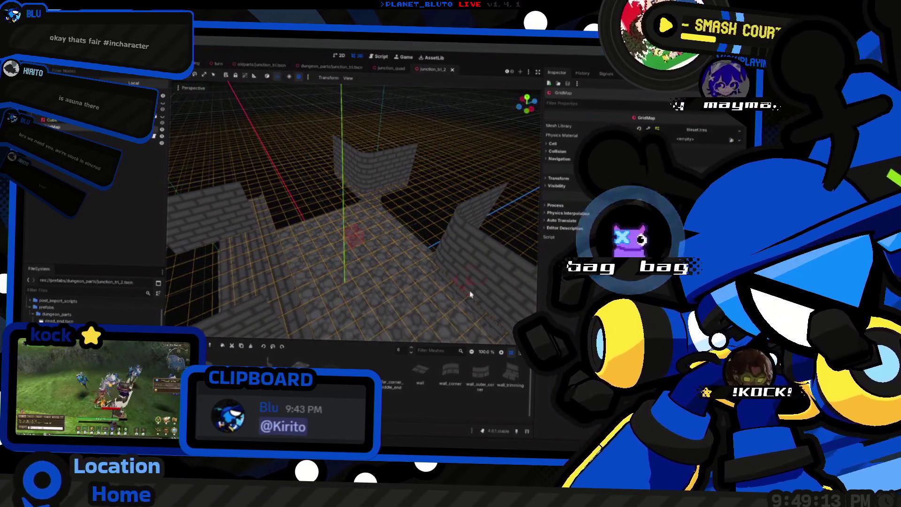
pyautogui.hotkey('alt', 'Tab')
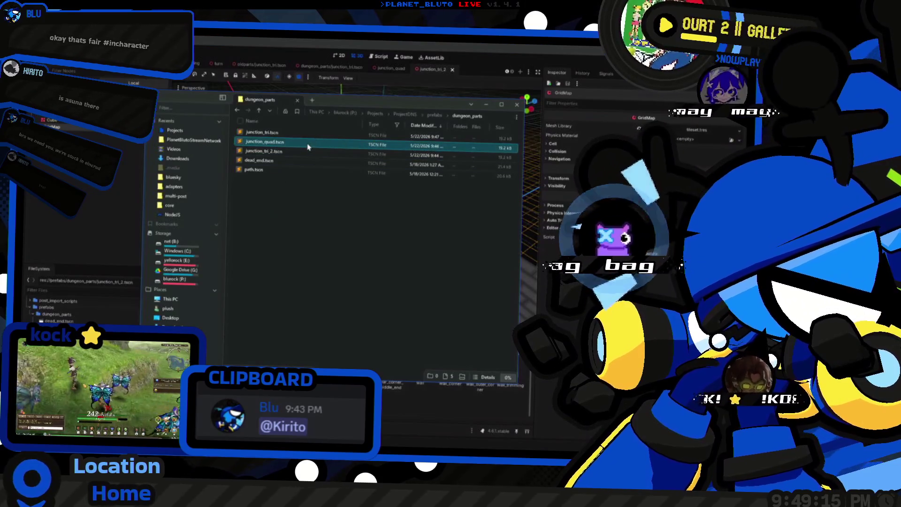
# Open the C: drive Recycle Bin in a new Explorer tab via $rec, then return to Godot.
pyautogui.hotkey('ctrl', 't')
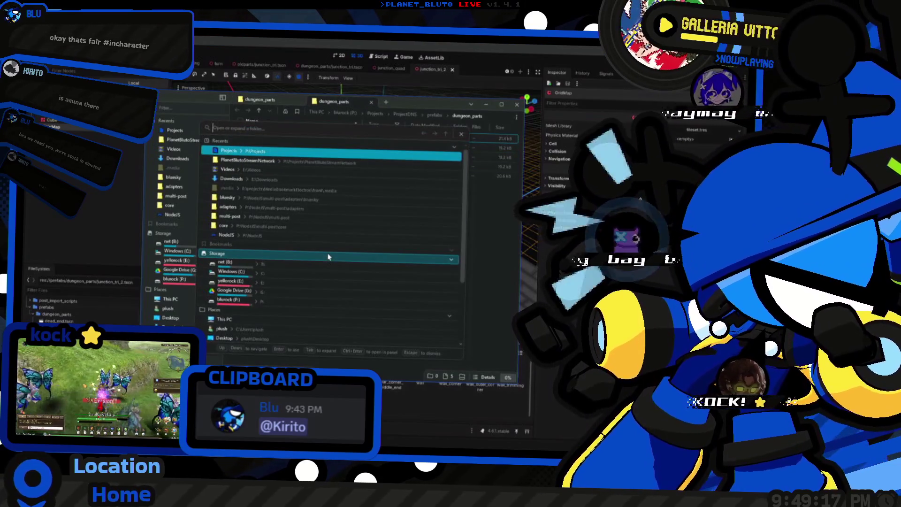
pyautogui.click(232, 271)
pyautogui.write('$rec')
pyautogui.press('Return')
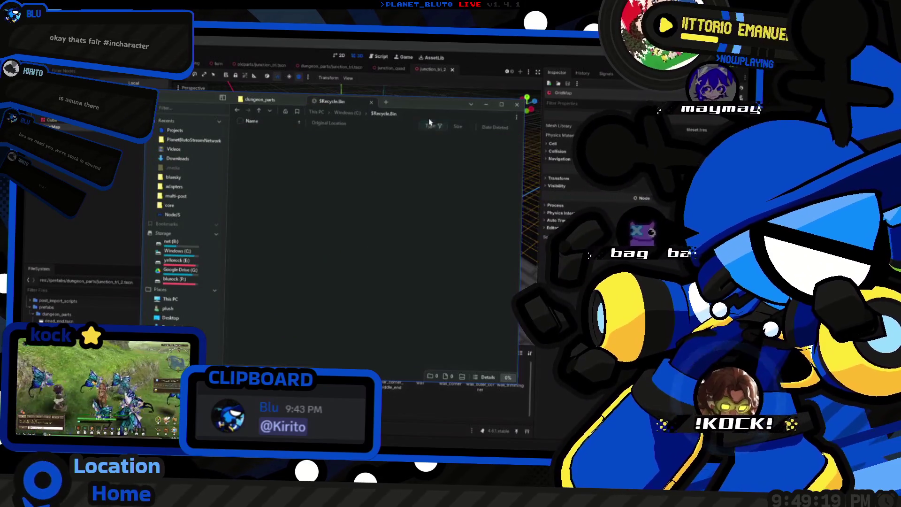
pyautogui.hotkey('alt', 'Tab')
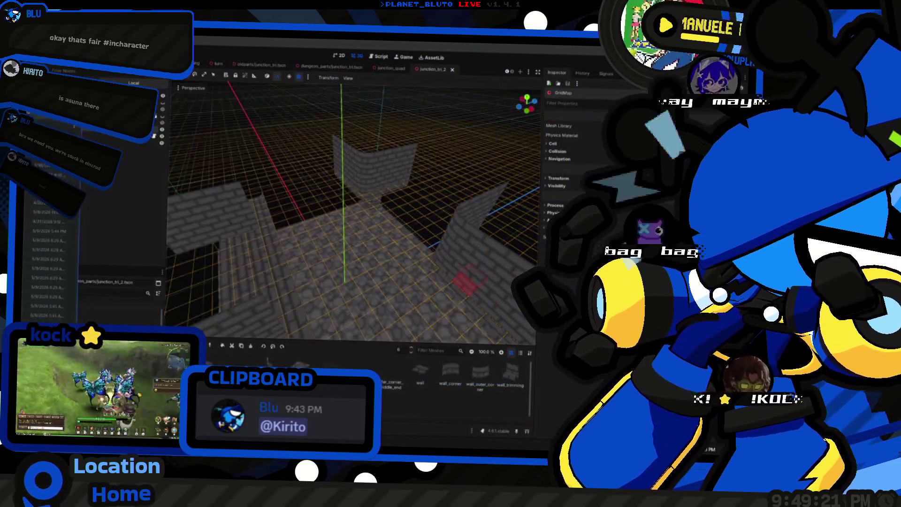
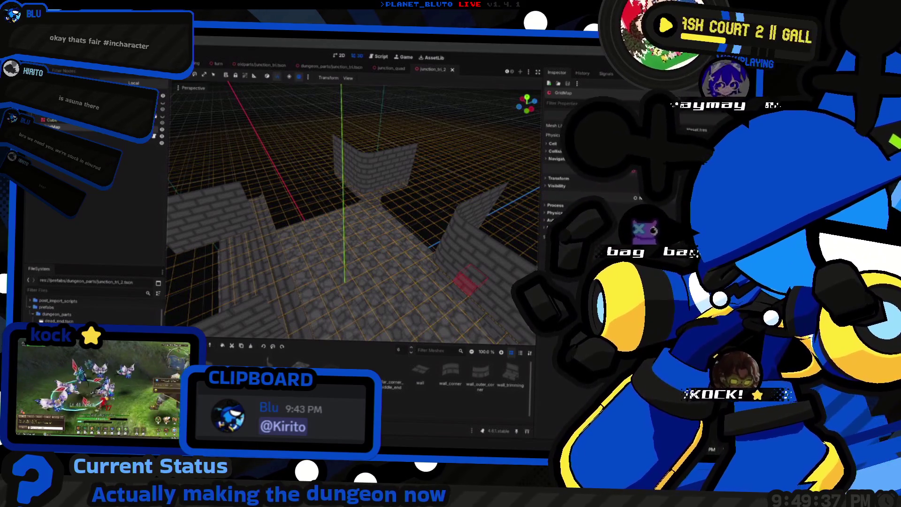
# Deselect the GridMap and orbit the view out to see the junction walls.
pyautogui.click(127, 218)
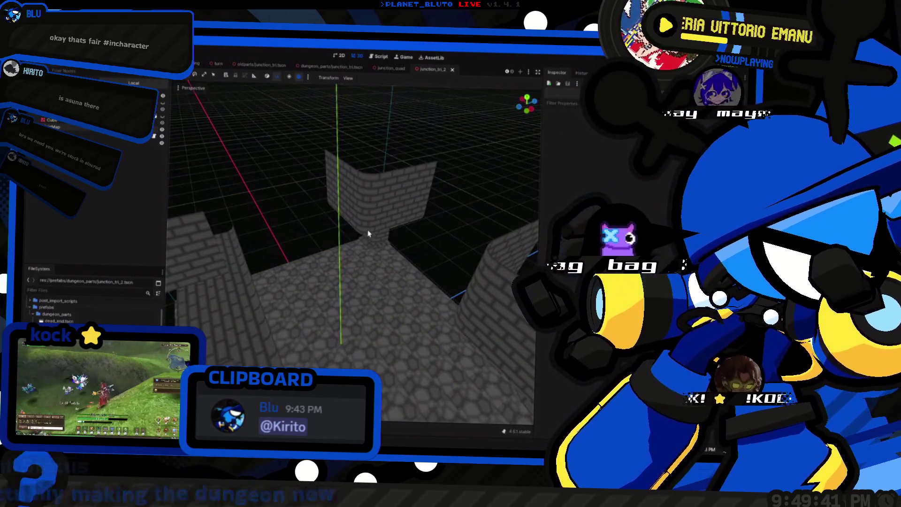
pyautogui.rightClick(84, 284)
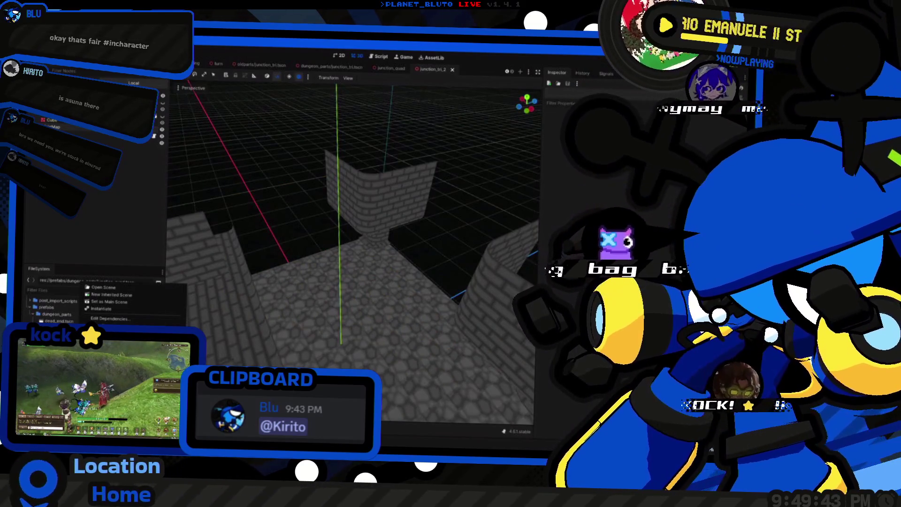
pyautogui.press('Escape')
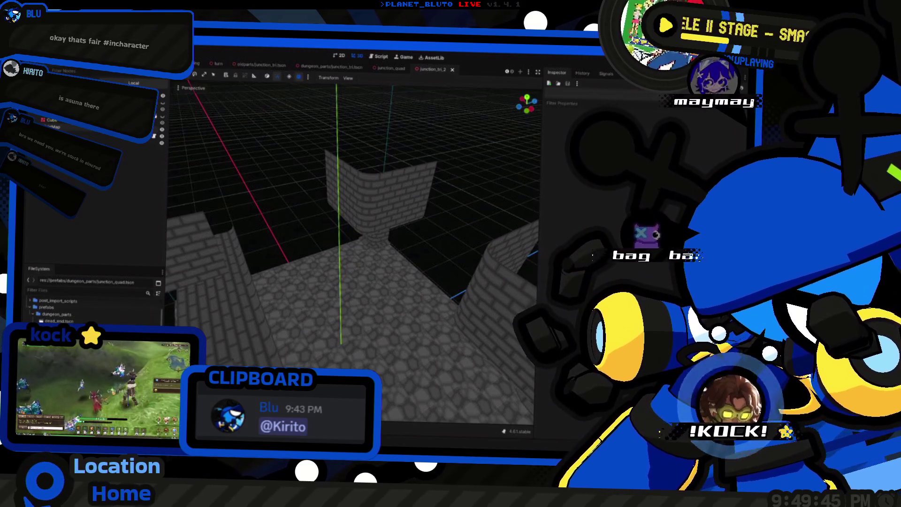
pyautogui.moveTo(352, 211)
pyautogui.mouseDown()
pyautogui.moveTo(376, 155)
pyautogui.moveTo(391, 56)
pyautogui.mouseUp()
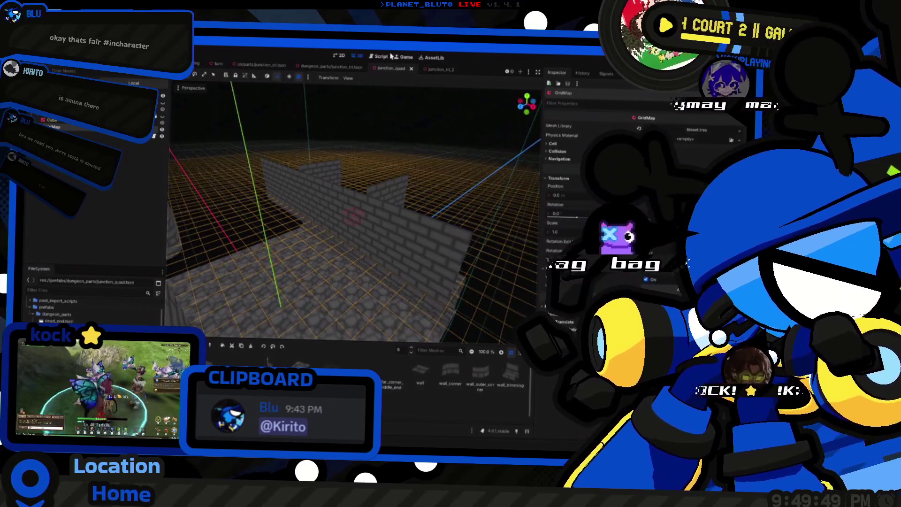
# Delete junction_tri_2.tscn from the FileSystem dock, confirming Remove.
pyautogui.rightClick(73, 283)
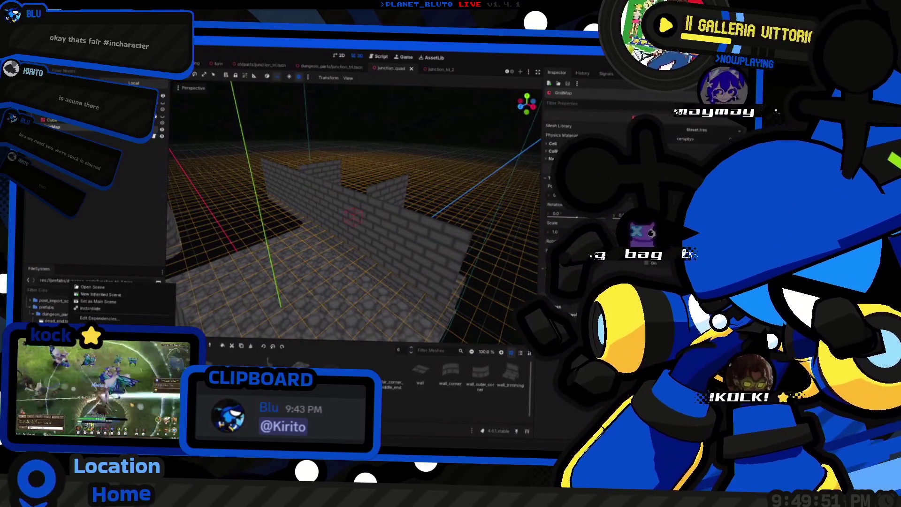
pyautogui.press('Delete')
pyautogui.click(338, 272)
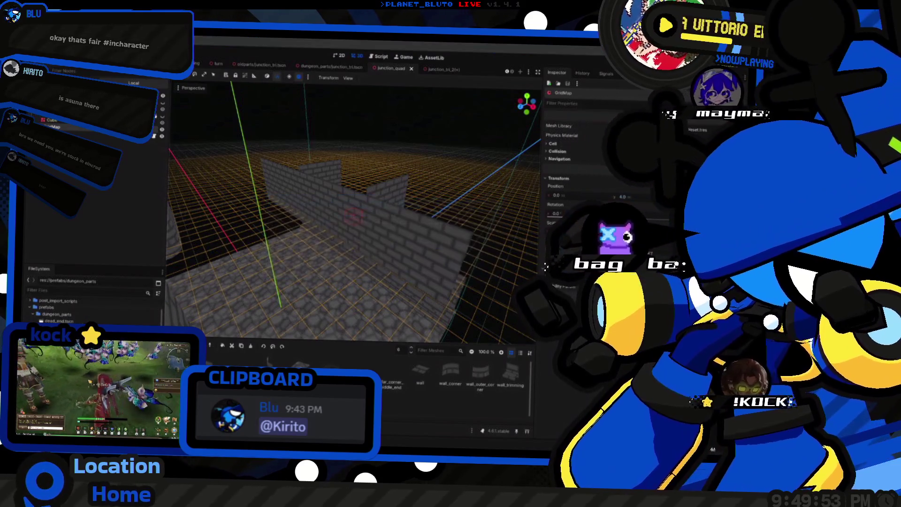
pyautogui.moveTo(338, 253); pyautogui.dragTo(482, 160)
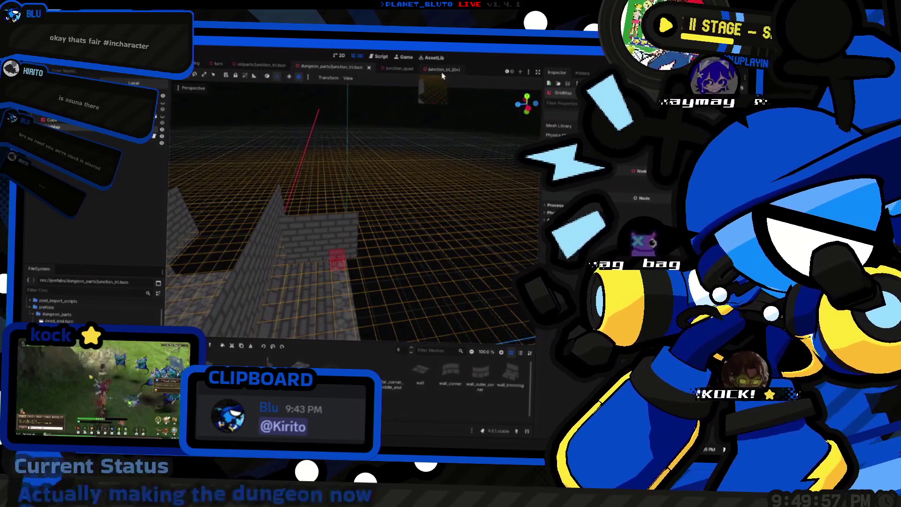
# Close the junction_tri_2 scene and discard its unsaved changes.
pyautogui.click(436, 69)
pyautogui.click(458, 69)
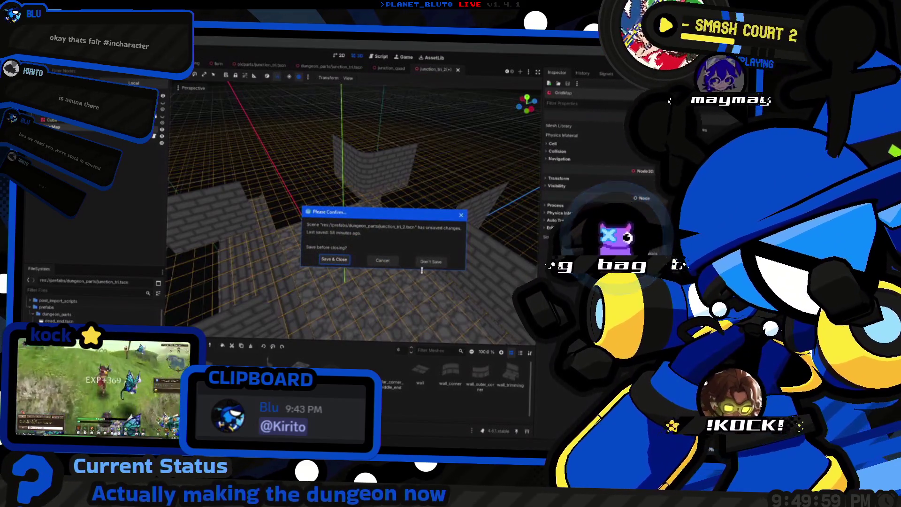
pyautogui.click(427, 262)
pyautogui.moveTo(428, 262); pyautogui.dragTo(305, 188)
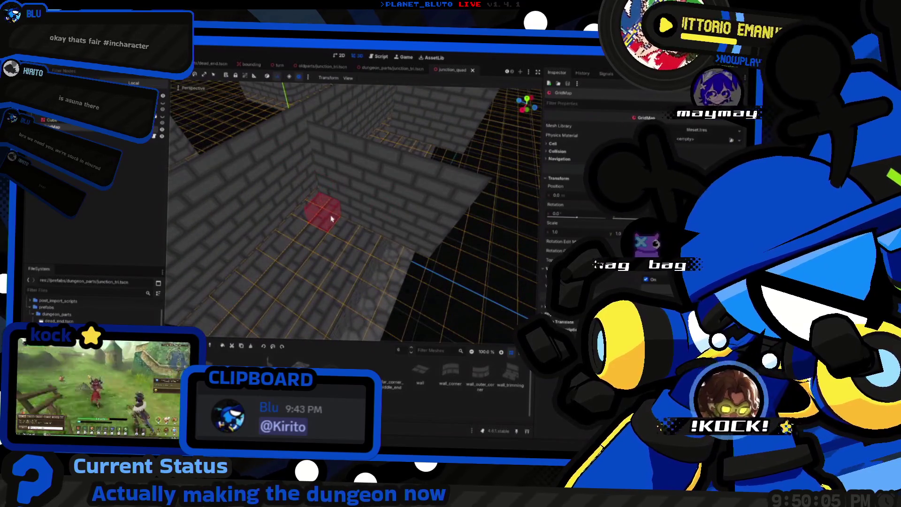
# In junction_quad, set the GridMap editing floor to level 7.
pyautogui.press('e')
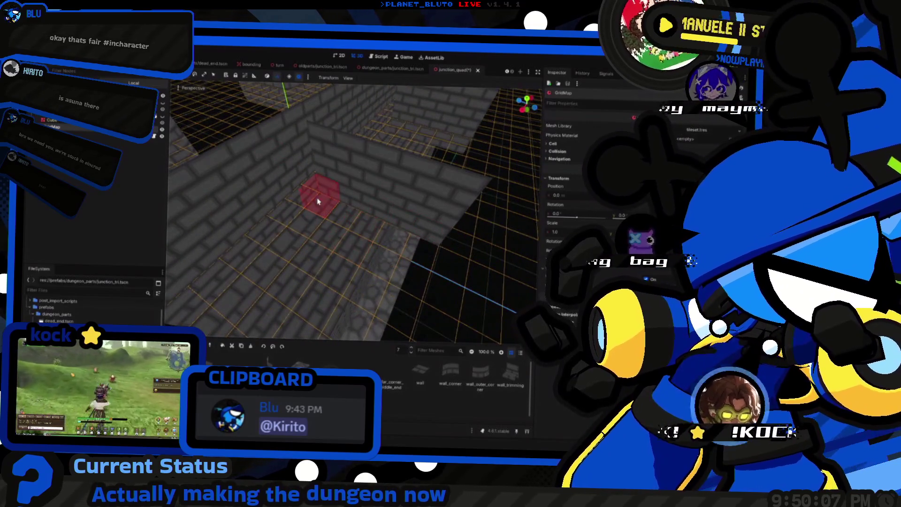
pyautogui.press('e')
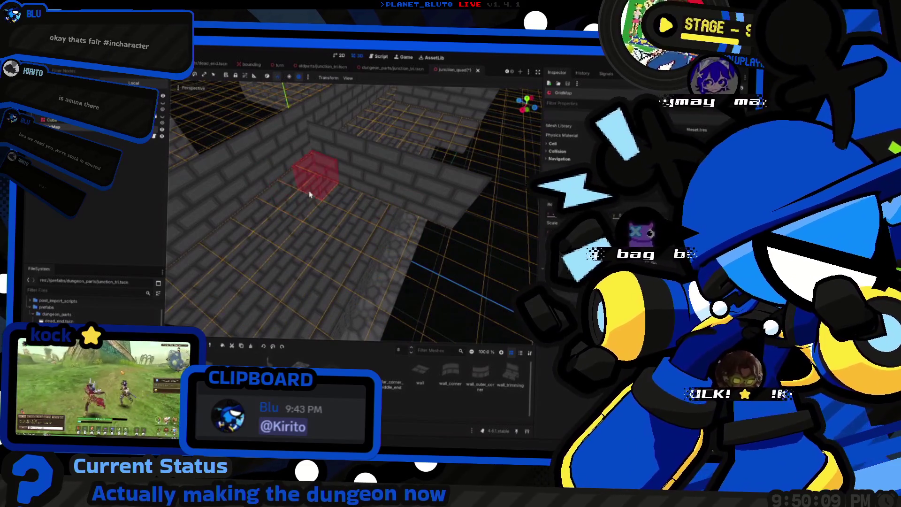
pyautogui.moveTo(471, 246)
pyautogui.mouseDown()
pyautogui.moveTo(469, 310)
pyautogui.moveTo(460, 241)
pyautogui.mouseUp()
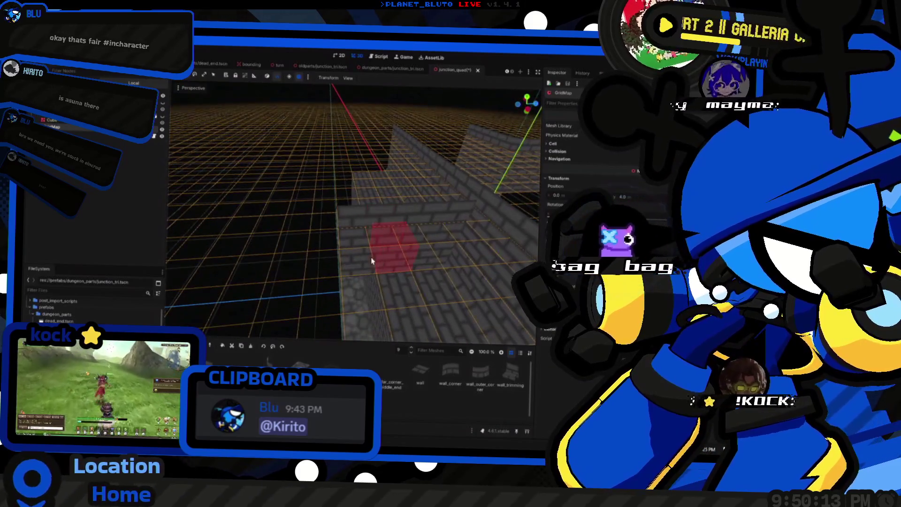
pyautogui.press('q')
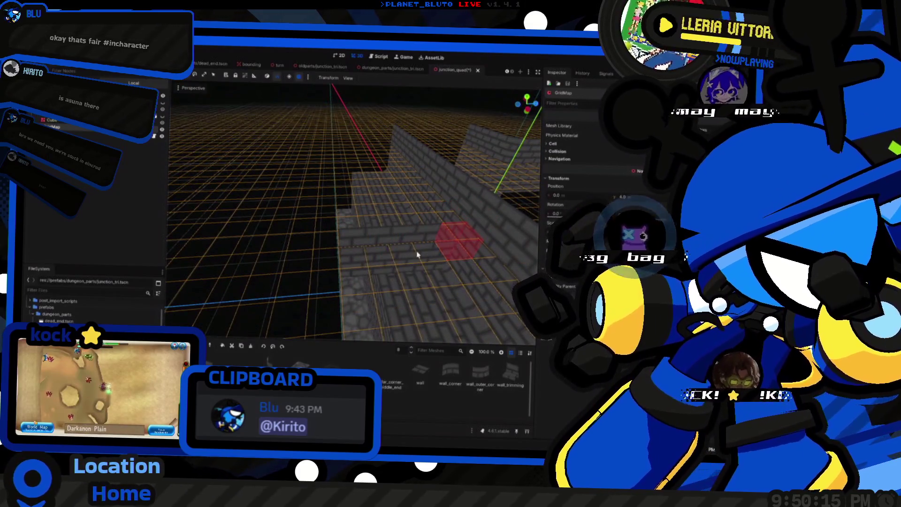
pyautogui.press('e')
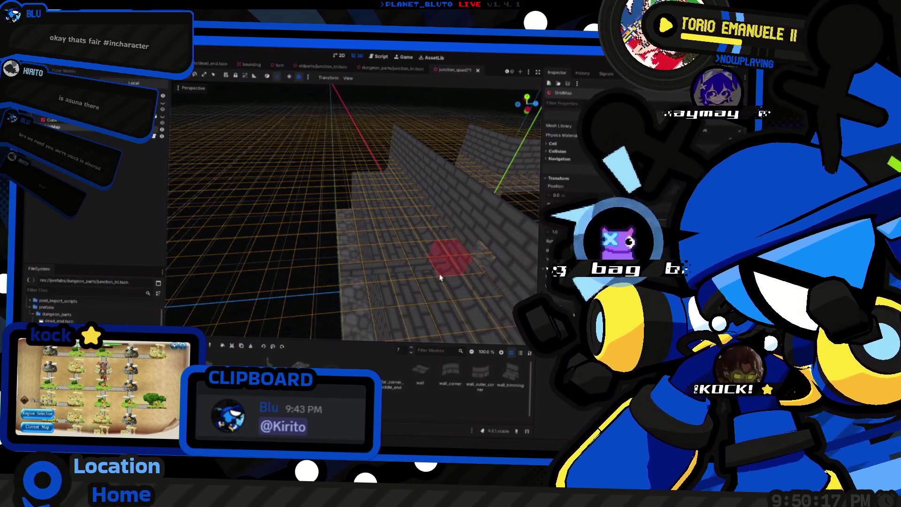
pyautogui.moveTo(347, 278)
pyautogui.mouseDown()
pyautogui.moveTo(292, 262)
pyautogui.moveTo(362, 265)
pyautogui.mouseUp()
pyautogui.press('e')
pyautogui.press('e')
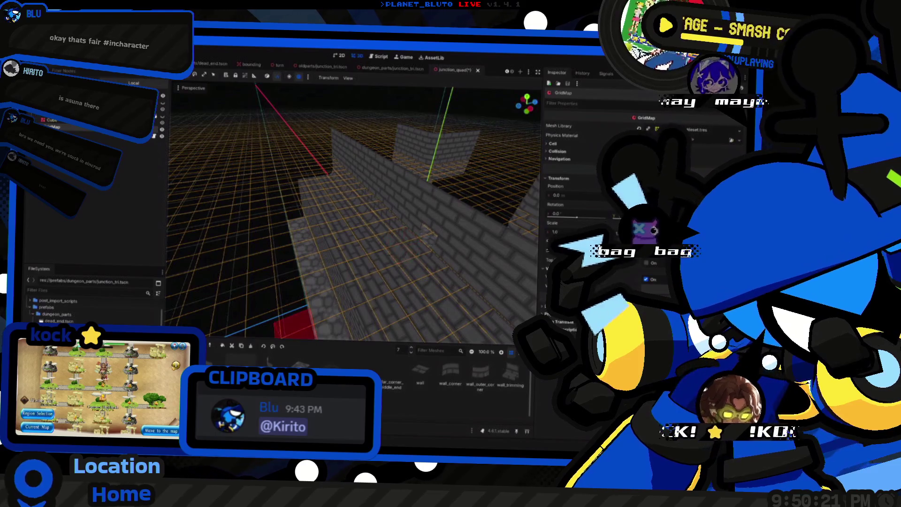
# Pick the wall tile from the MeshLibrary and check the walls in front view.
pyautogui.click(420, 373)
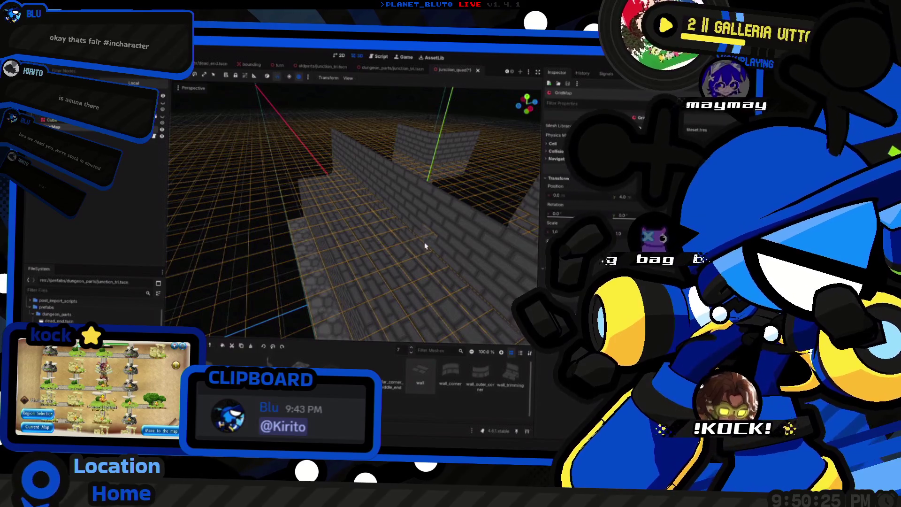
pyautogui.moveTo(418, 250)
pyautogui.mouseDown()
pyautogui.moveTo(369, 234)
pyautogui.moveTo(356, 244)
pyautogui.moveTo(413, 270)
pyautogui.moveTo(402, 251)
pyautogui.mouseUp()
pyautogui.press('KP_1')
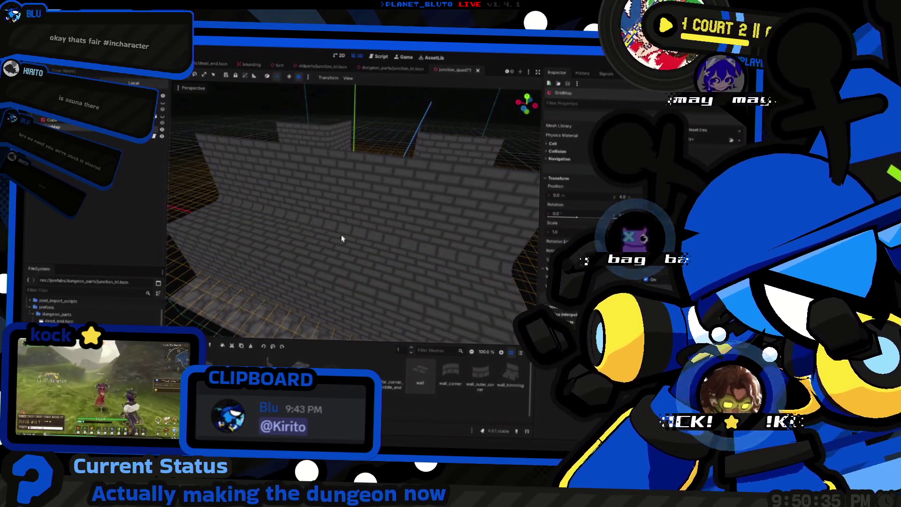
pyautogui.moveTo(336, 240)
pyautogui.mouseDown()
pyautogui.moveTo(373, 214)
pyautogui.moveTo(297, 237)
pyautogui.moveTo(263, 230)
pyautogui.moveTo(281, 218)
pyautogui.moveTo(299, 238)
pyautogui.mouseUp()
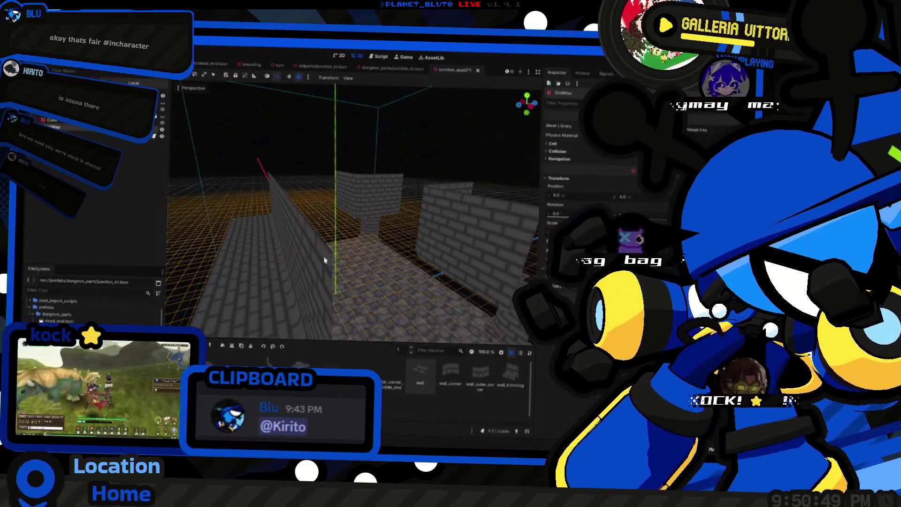
pyautogui.moveTo(299, 238); pyautogui.dragTo(312, 235)
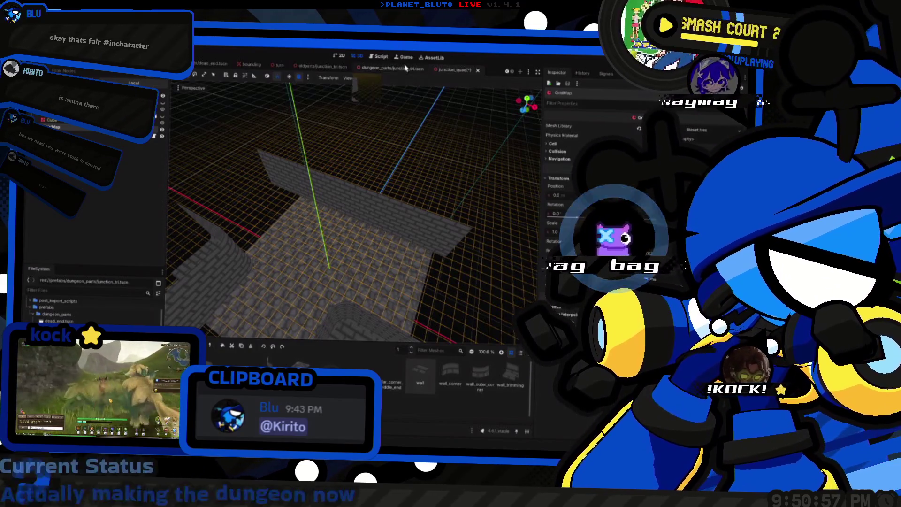
# Save the scene over junction_tri.tscn, then close the conflicting open junction_tri tab.
pyautogui.hotkey('ctrl', 'shift', 's')
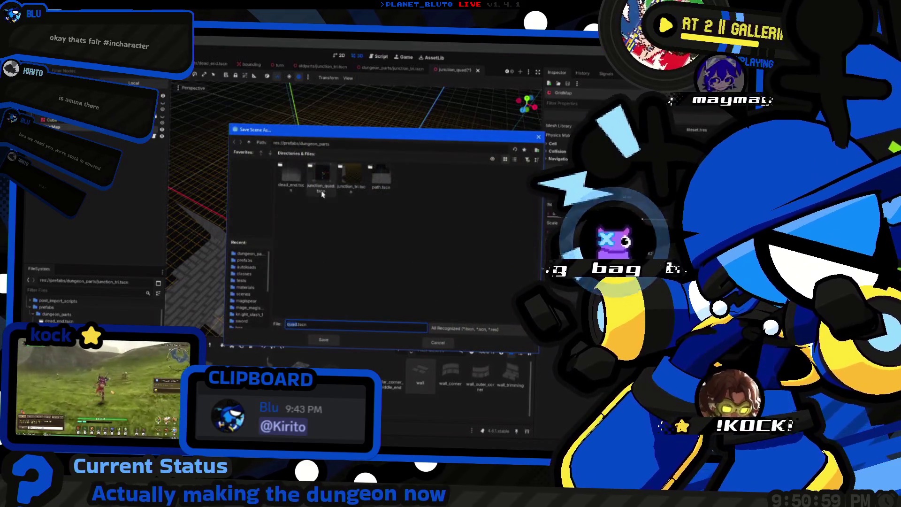
pyautogui.doubleClick(351, 178)
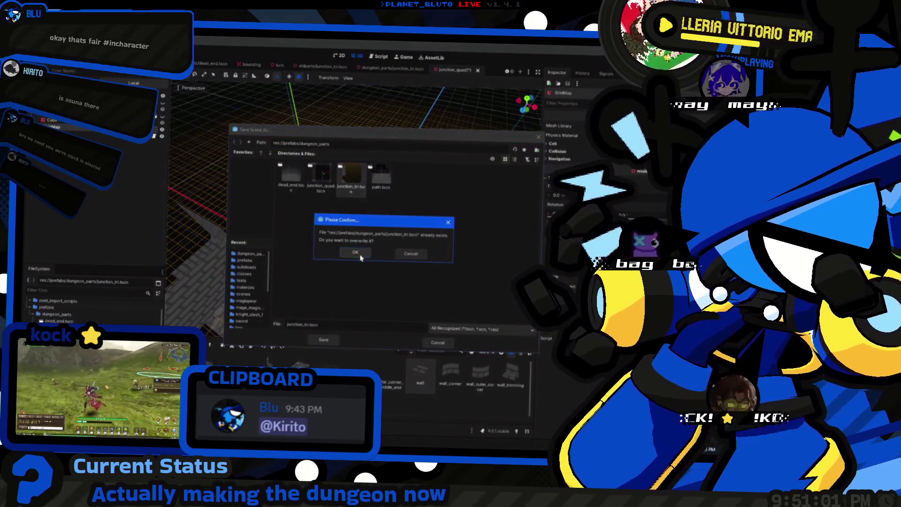
pyautogui.click(355, 253)
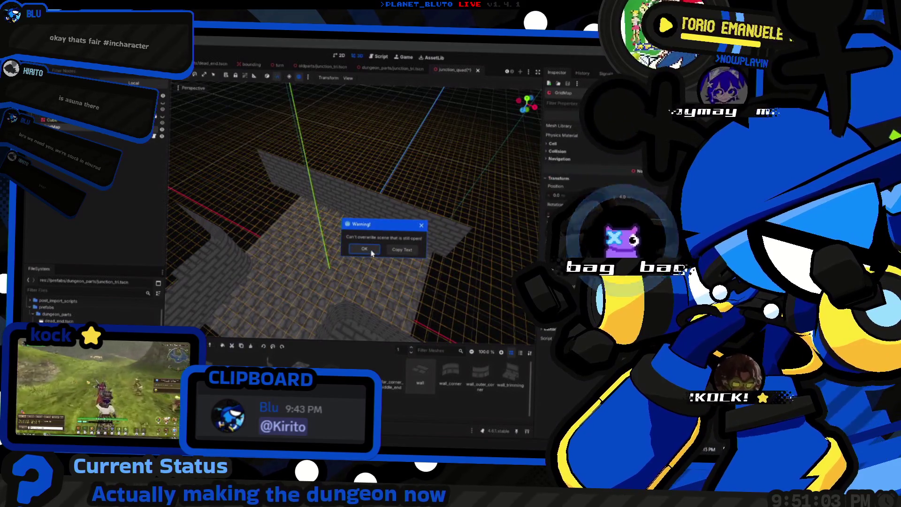
pyautogui.click(371, 253)
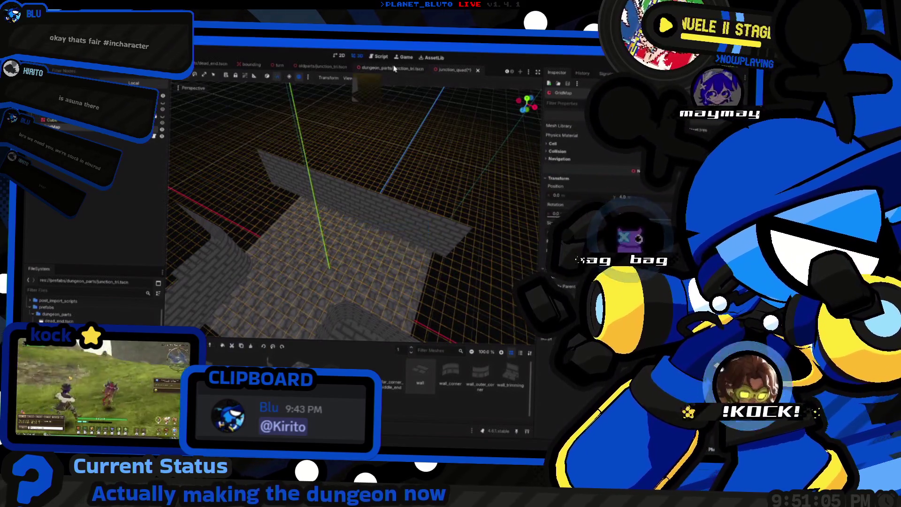
pyautogui.click(395, 68)
pyautogui.click(460, 71)
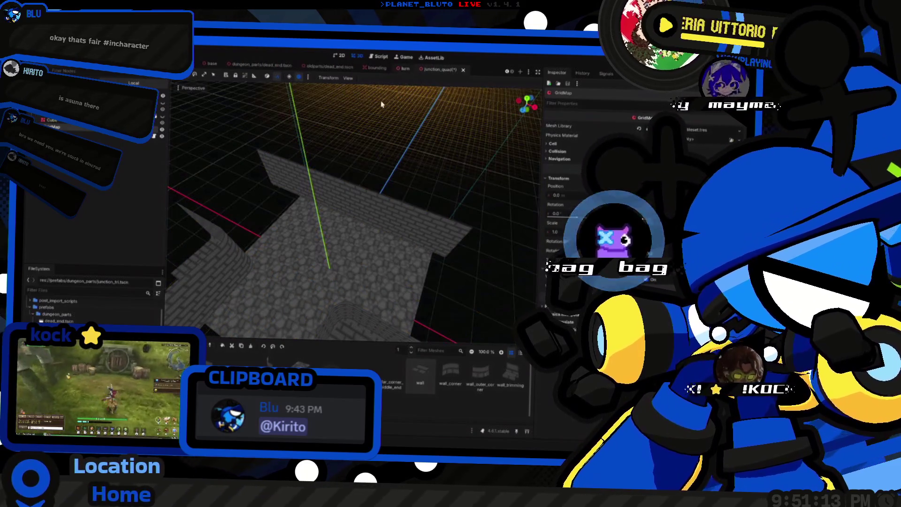
# Save the scene over junction_tri.tscn again, confirming the replacement.
pyautogui.hotkey('ctrl', 'shift', 's')
pyautogui.doubleClick(351, 175)
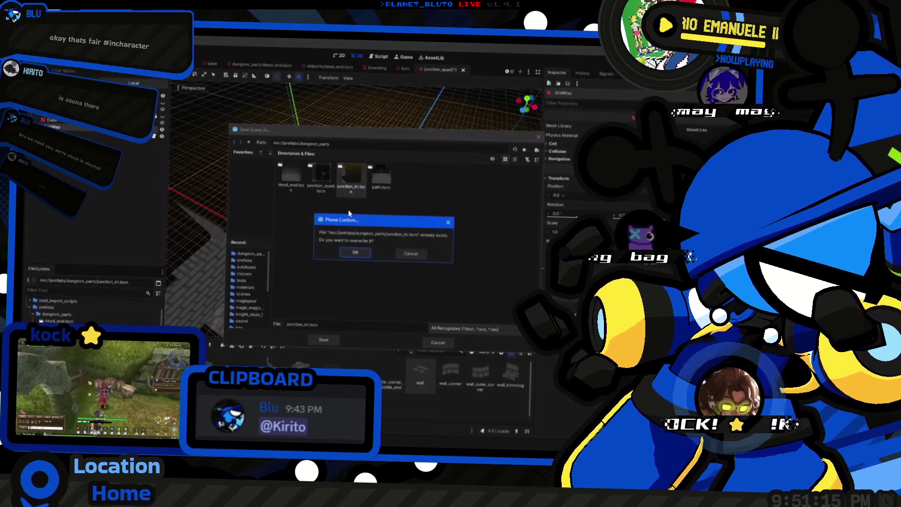
pyautogui.click(355, 253)
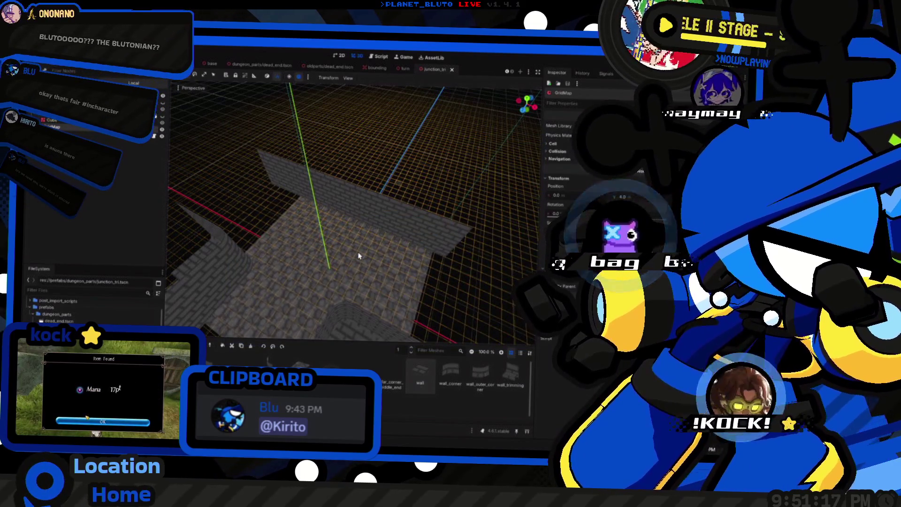
pyautogui.hotkey('alt', 'Tab')
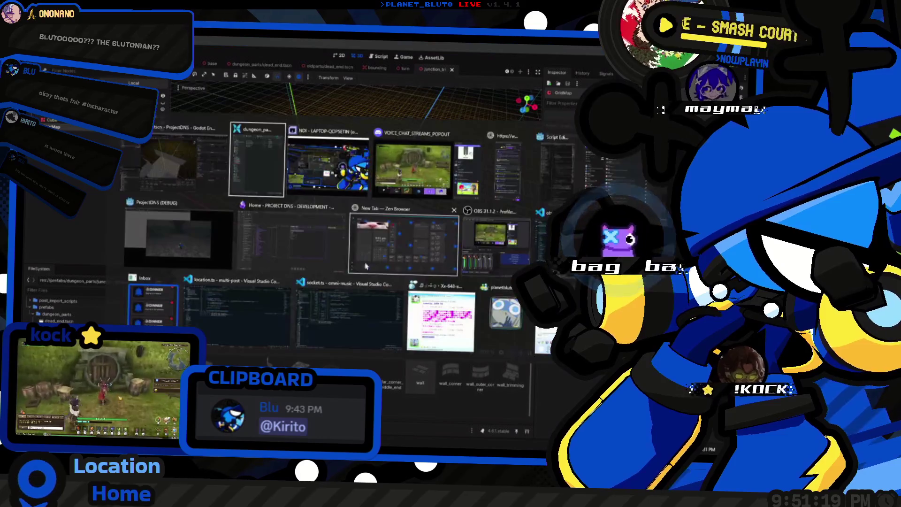
# Orbit and zoom around the GridMap to inspect the brick walls and cobblestone floor.
pyautogui.hotkey('alt', 'Tab')
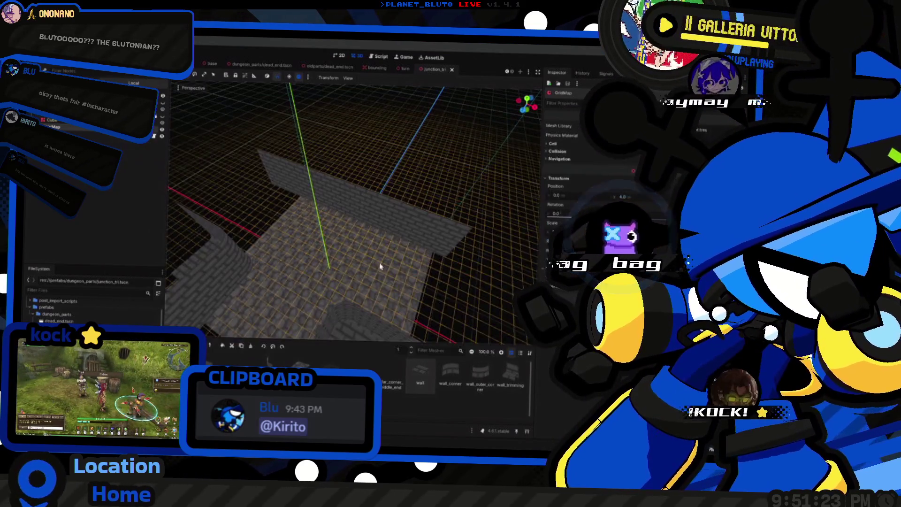
pyautogui.moveTo(321, 241); pyautogui.dragTo(401, 245)
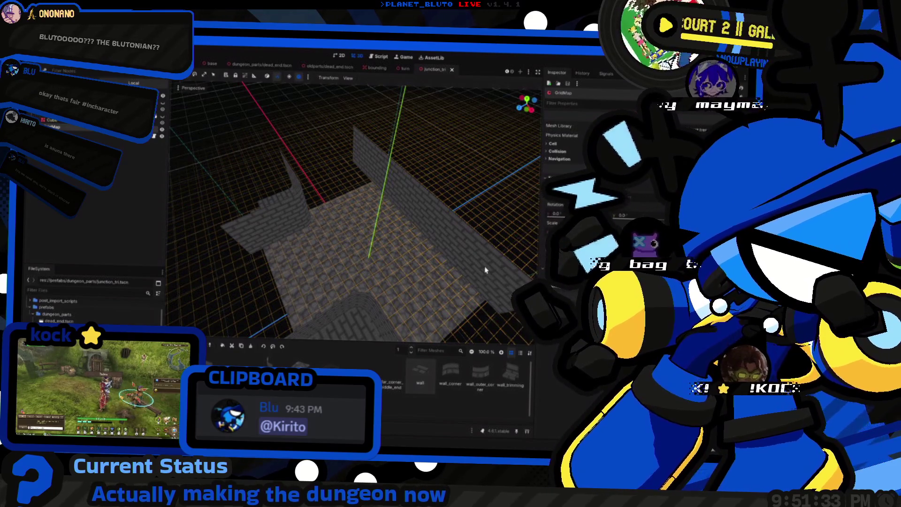
pyautogui.moveTo(528, 269)
pyautogui.mouseDown()
pyautogui.moveTo(401, 221)
pyautogui.moveTo(427, 209)
pyautogui.moveTo(400, 210)
pyautogui.mouseUp()
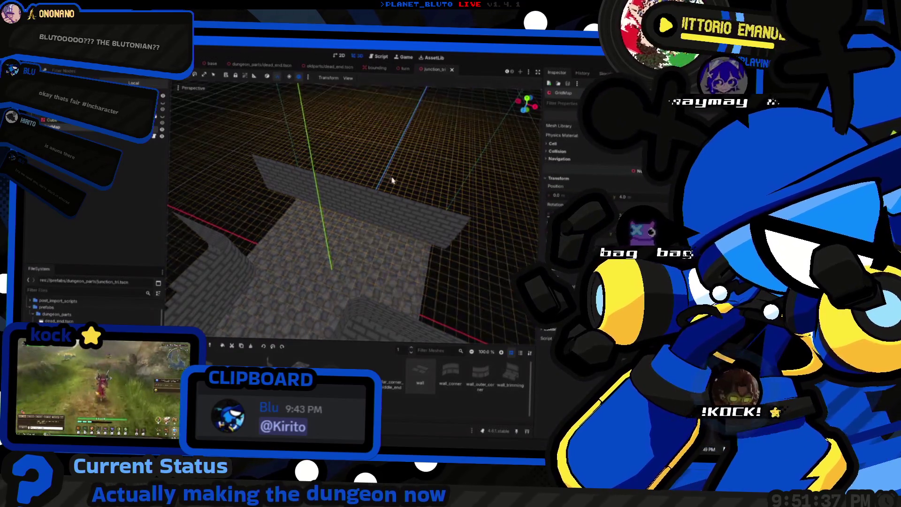
pyautogui.scroll(1, 354, 244)
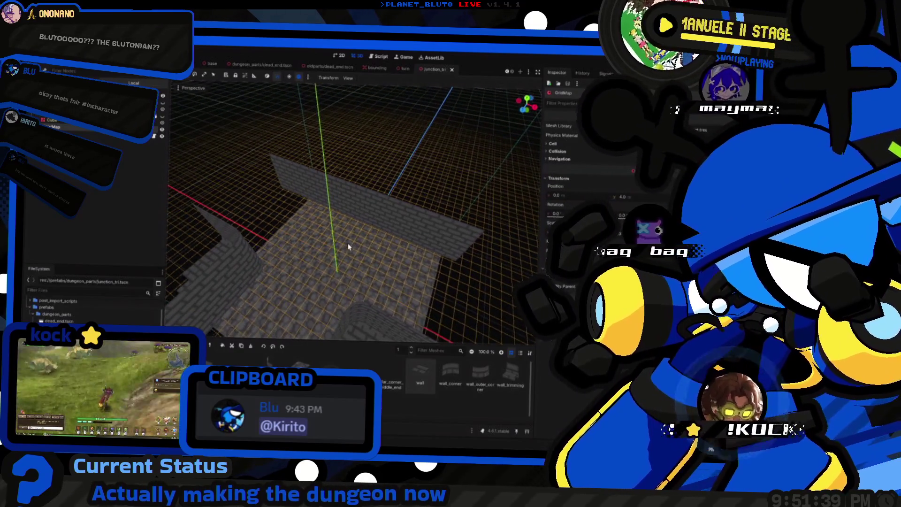
pyautogui.moveTo(348, 243)
pyautogui.mouseDown()
pyautogui.moveTo(424, 126)
pyautogui.moveTo(368, 199)
pyautogui.mouseUp()
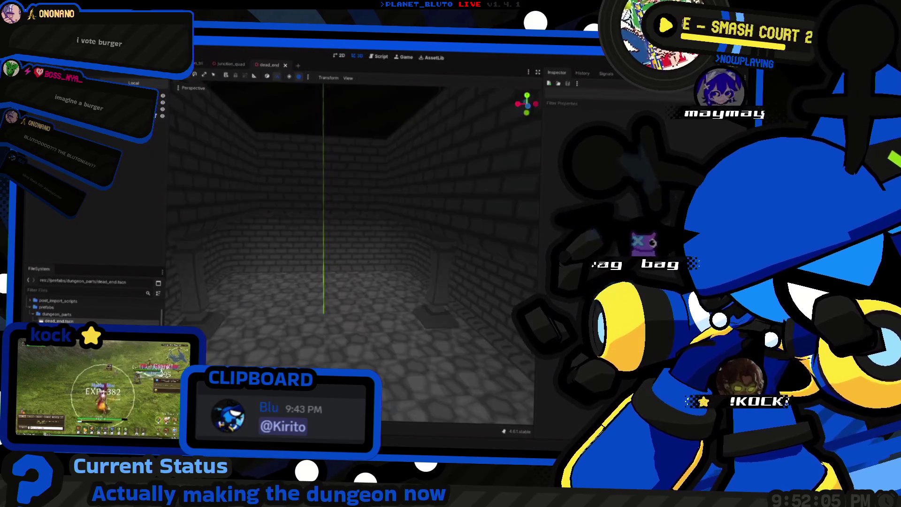
# Open junction_quad.tscn from the FileSystem dock and close the outdated scene tabs.
pyautogui.doubleClick(59, 328)
pyautogui.moveTo(336, 102)
pyautogui.mouseDown()
pyautogui.moveTo(291, 113)
pyautogui.moveTo(336, 102)
pyautogui.mouseUp()
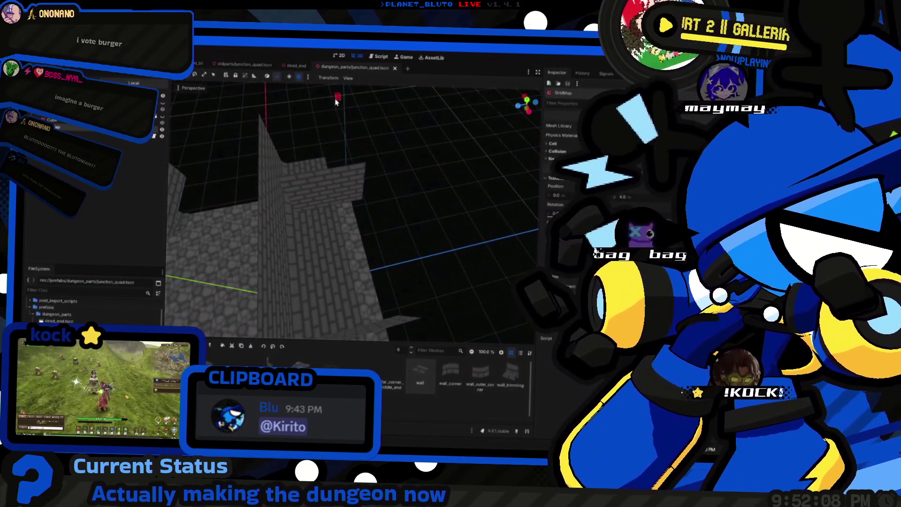
pyautogui.middleClick(286, 66)
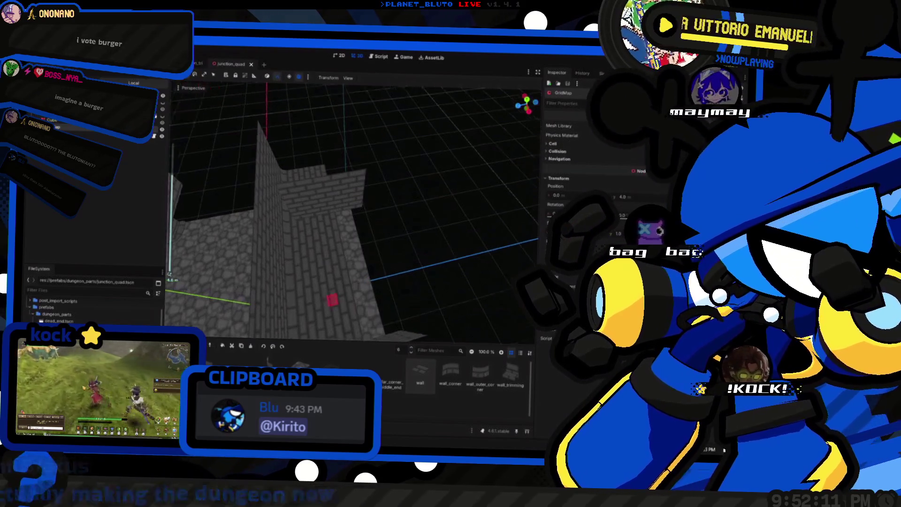
pyautogui.moveTo(360, 245)
pyautogui.mouseDown()
pyautogui.moveTo(358, 220)
pyautogui.moveTo(347, 239)
pyautogui.moveTo(360, 215)
pyautogui.mouseUp()
pyautogui.scroll(3, 360, 215)
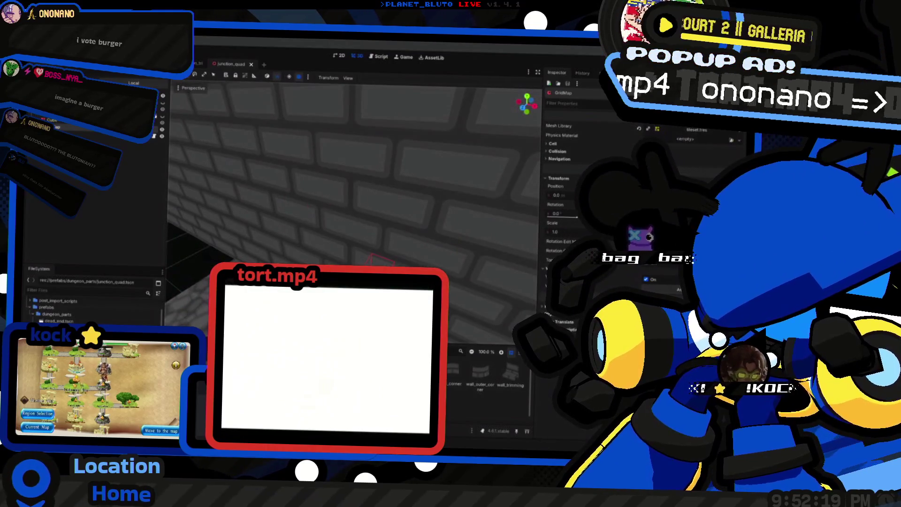
pyautogui.scroll(-2, 359, 215)
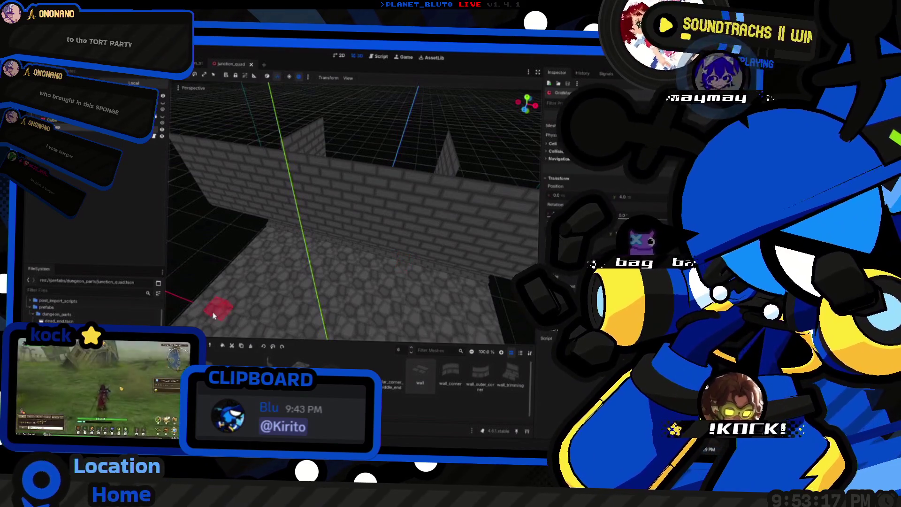
# Back in junction_quad, place a wall tile completing the cross junction.
pyautogui.moveTo(331, 254); pyautogui.dragTo(243, 205)
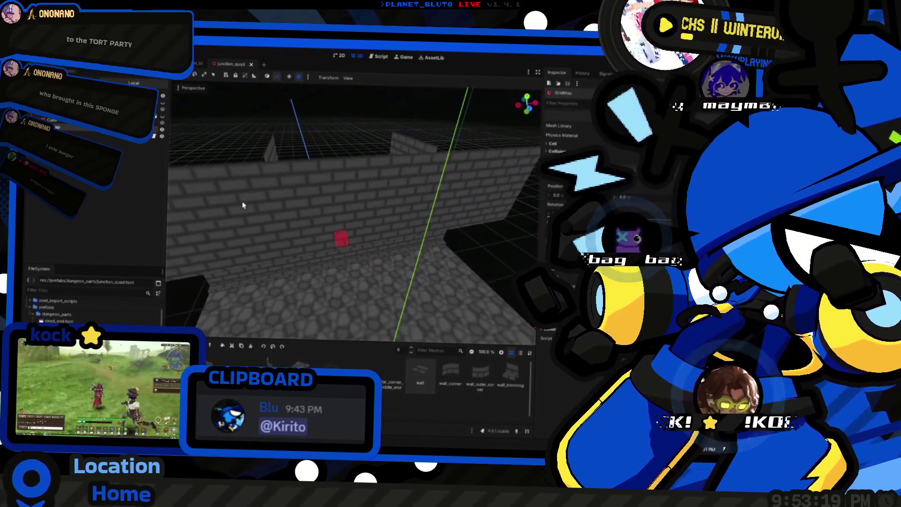
pyautogui.hotkey('ctrl', 'shift', 'Tab')
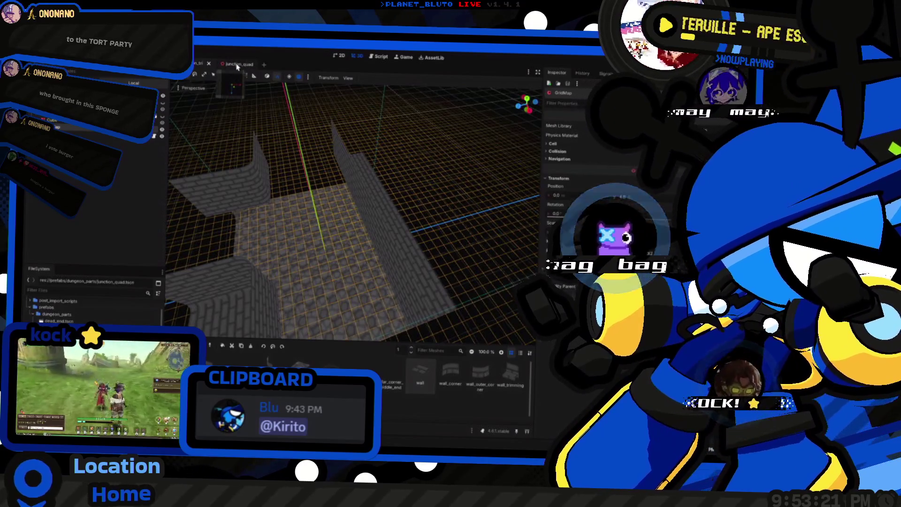
pyautogui.click(238, 67)
pyautogui.press('w')
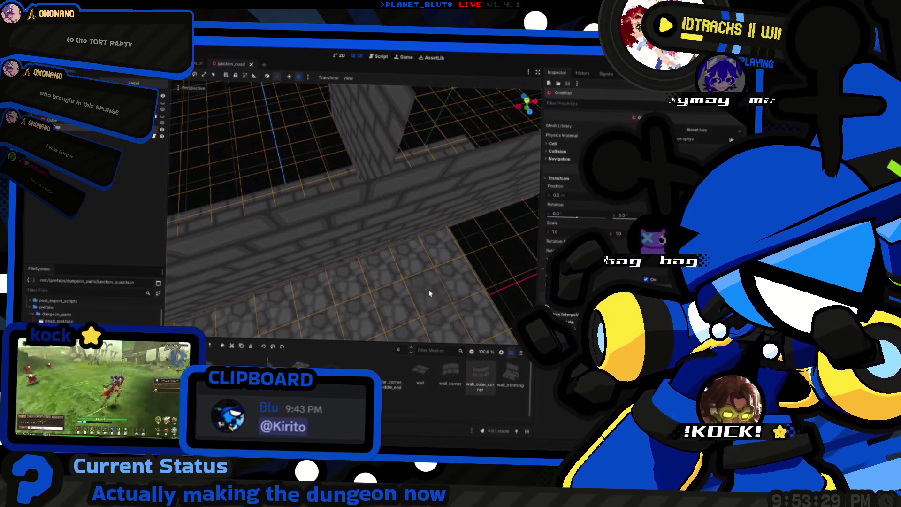
pyautogui.press('s')
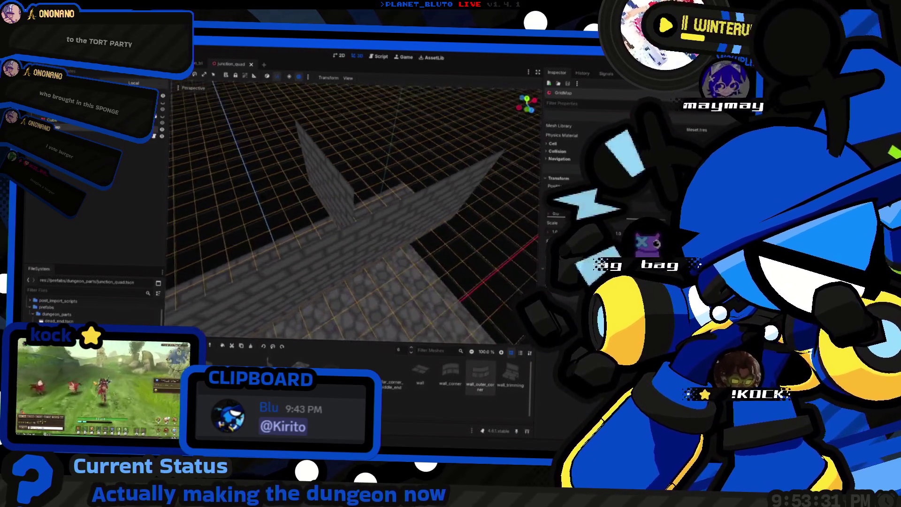
pyautogui.click(373, 300)
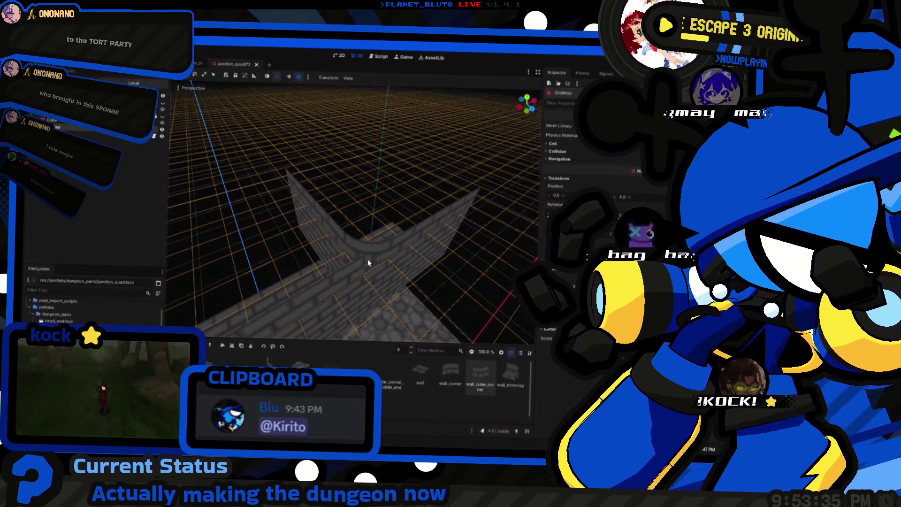
# Drop the tile placement floor one level and fly around the wall junction.
pyautogui.press('a')
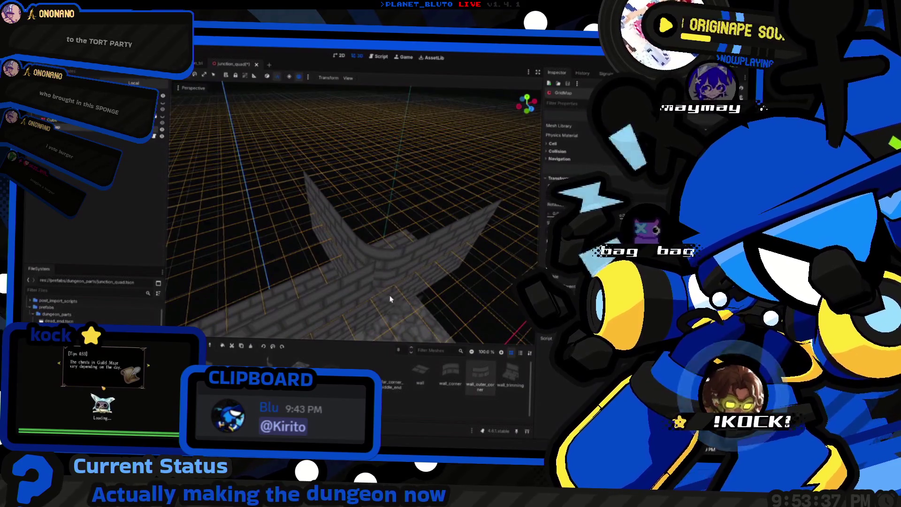
pyautogui.press('q')
pyautogui.press('q')
pyautogui.press('q')
pyautogui.press('q')
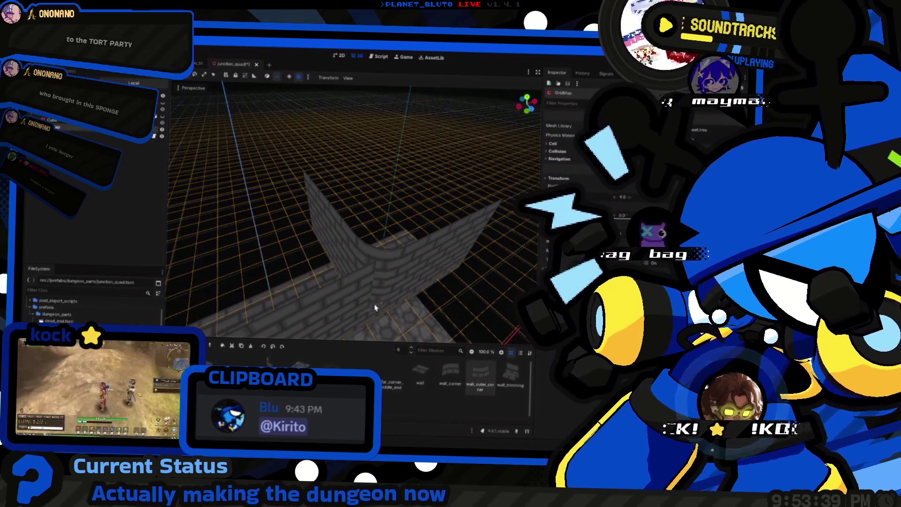
pyautogui.press('w')
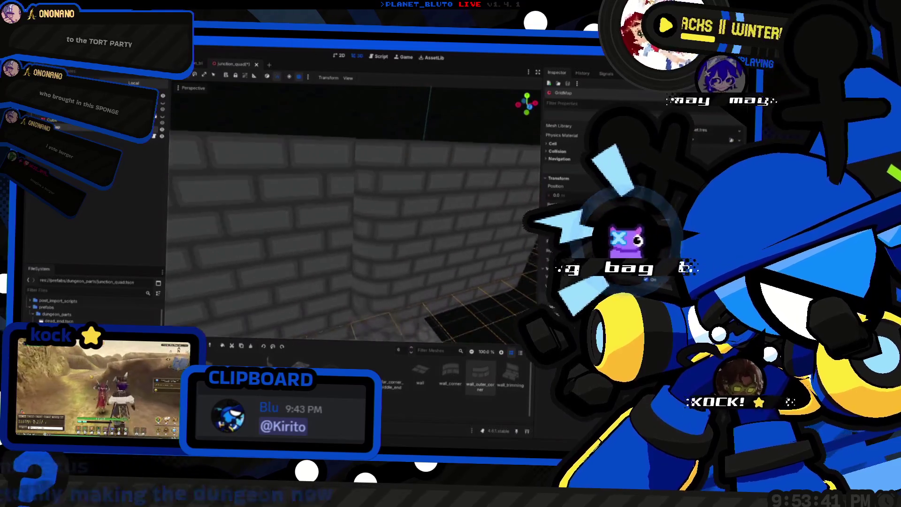
pyautogui.press('s')
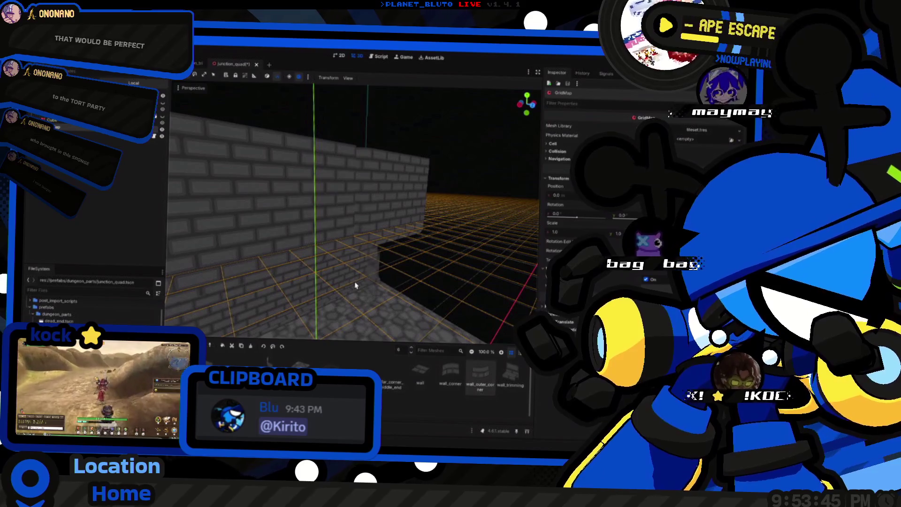
pyautogui.press('e')
pyautogui.press('e')
pyautogui.press('e')
pyautogui.press('e')
pyautogui.press('e')
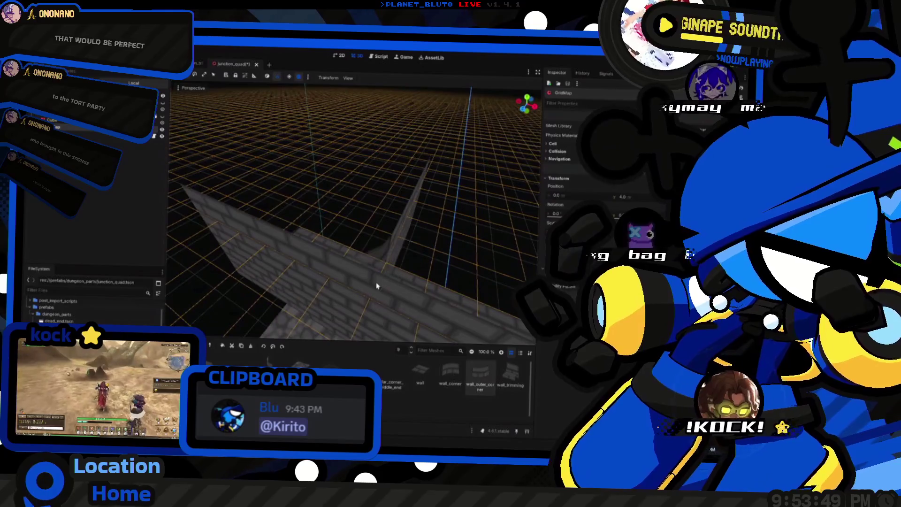
pyautogui.press('q')
pyautogui.press('q')
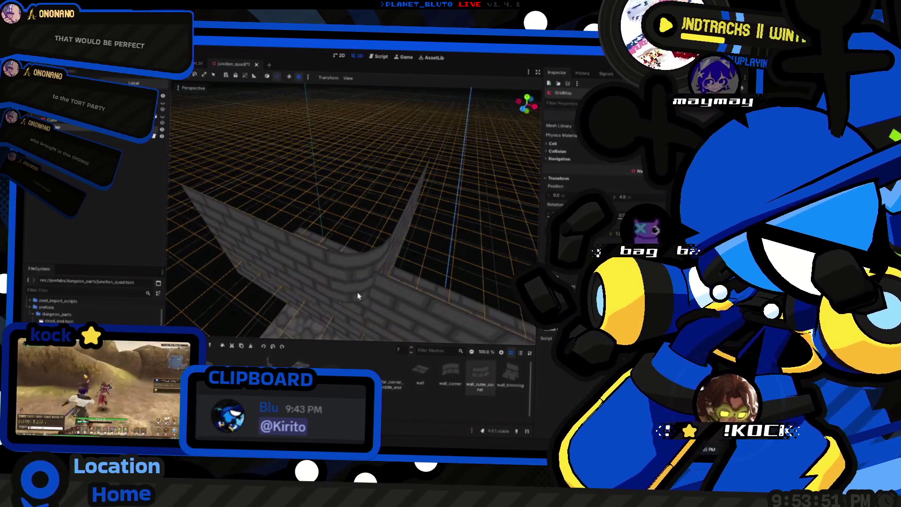
pyautogui.scroll(3, 356, 310)
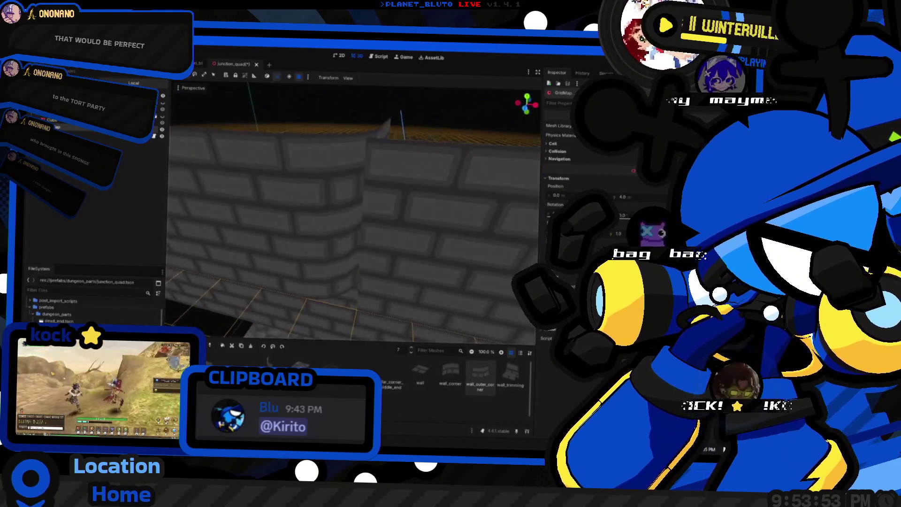
# Check the walls in front orthographic view, then lower the placement floor another level.
pyautogui.press('q')
pyautogui.press('KP_1')
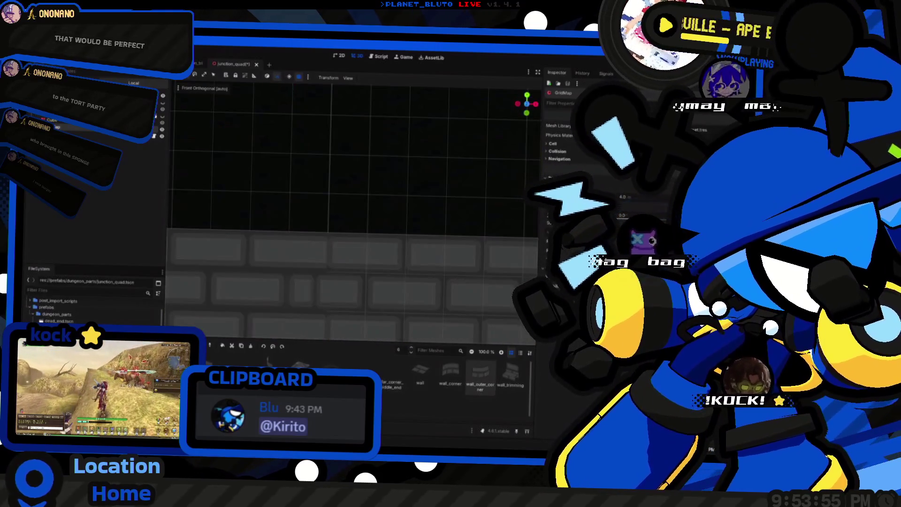
pyautogui.press('KP_8')
pyautogui.press('KP_8')
pyautogui.press('KP_4')
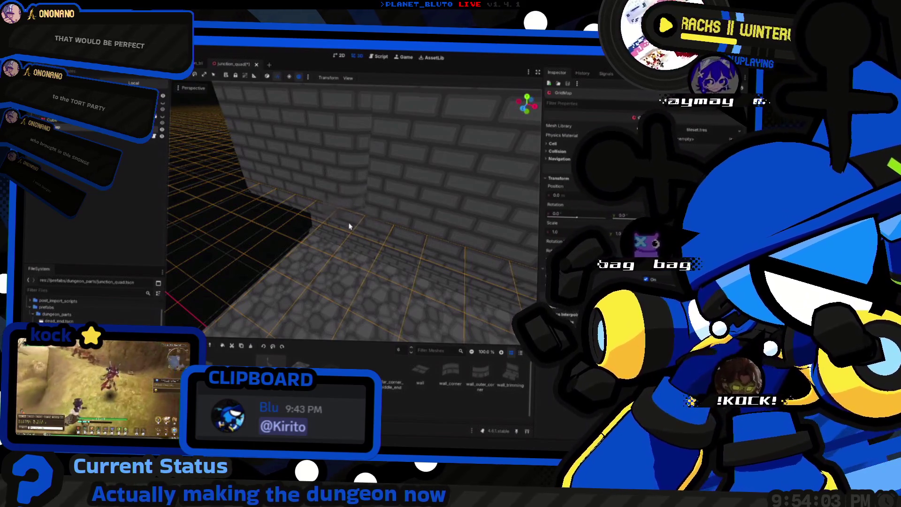
pyautogui.press('q')
pyautogui.scroll(3, 350, 221)
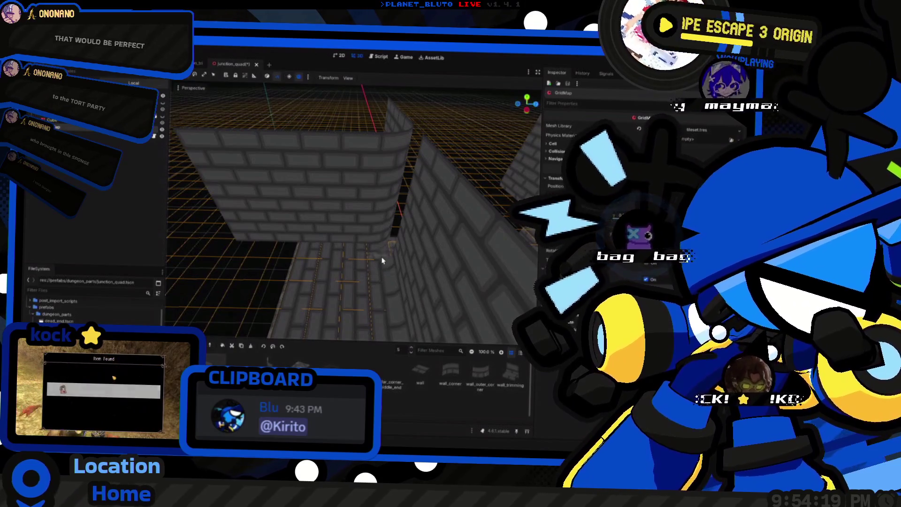
pyautogui.moveTo(276, 252)
pyautogui.mouseDown()
pyautogui.moveTo(408, 264)
pyautogui.moveTo(458, 292)
pyautogui.mouseUp()
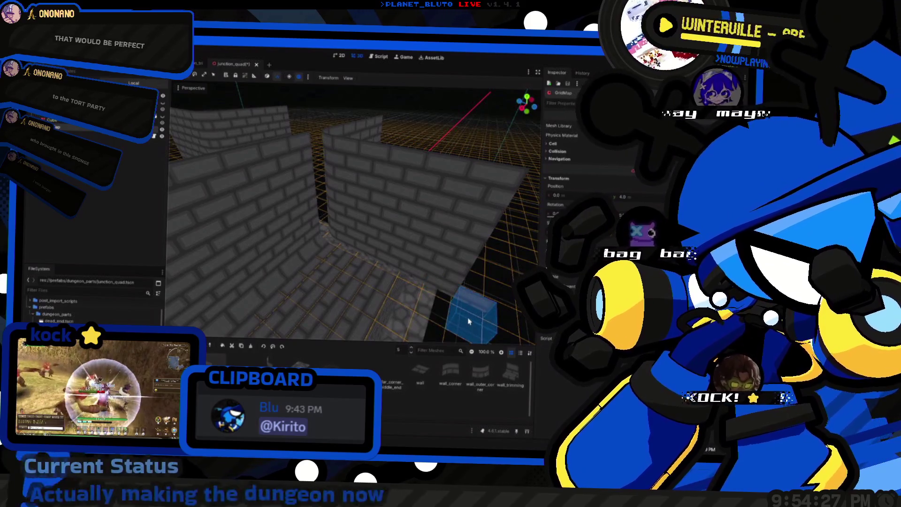
pyautogui.moveTo(399, 324)
pyautogui.mouseDown()
pyautogui.moveTo(361, 314)
pyautogui.moveTo(312, 333)
pyautogui.mouseUp()
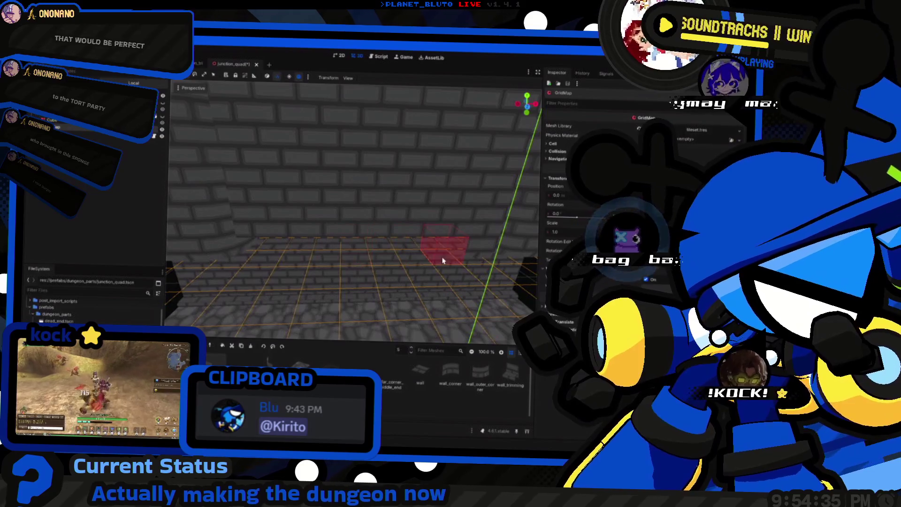
pyautogui.moveTo(465, 261); pyautogui.dragTo(450, 237)
pyautogui.scroll(-2, 432, 252)
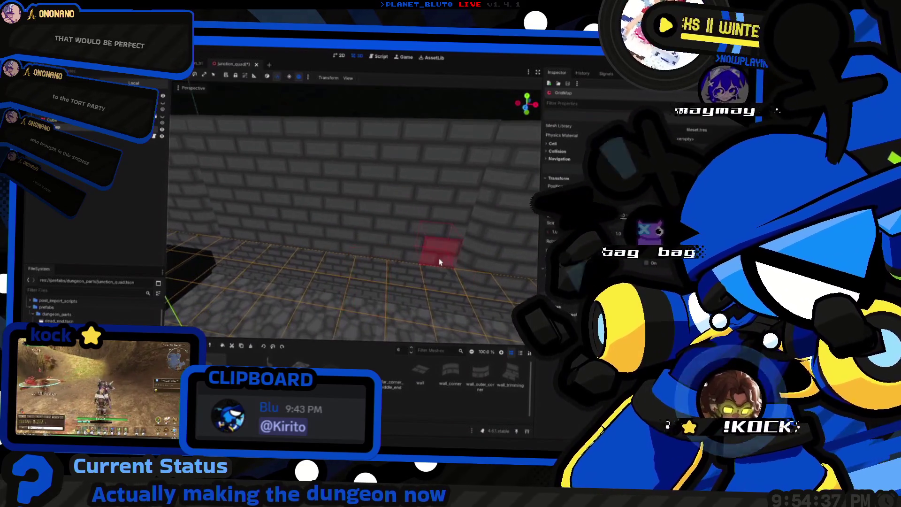
pyautogui.scroll(-3, 332, 235)
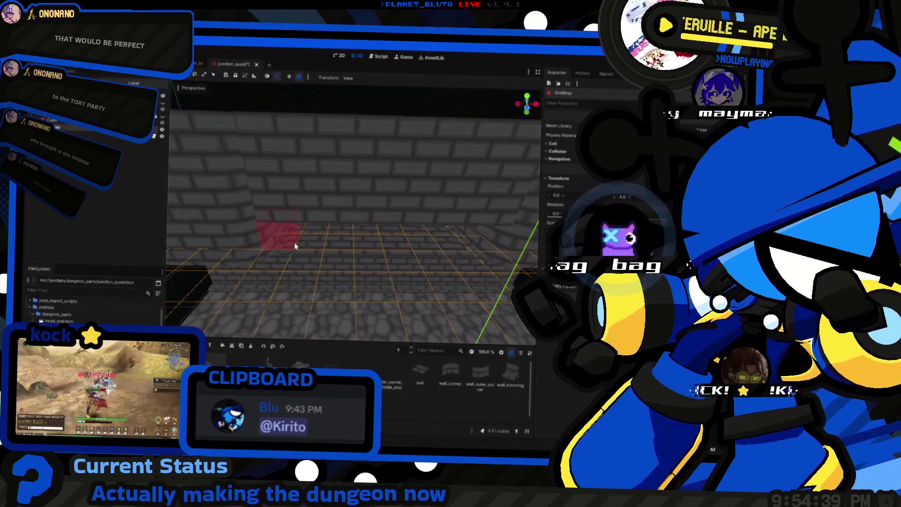
pyautogui.scroll(2, 329, 211)
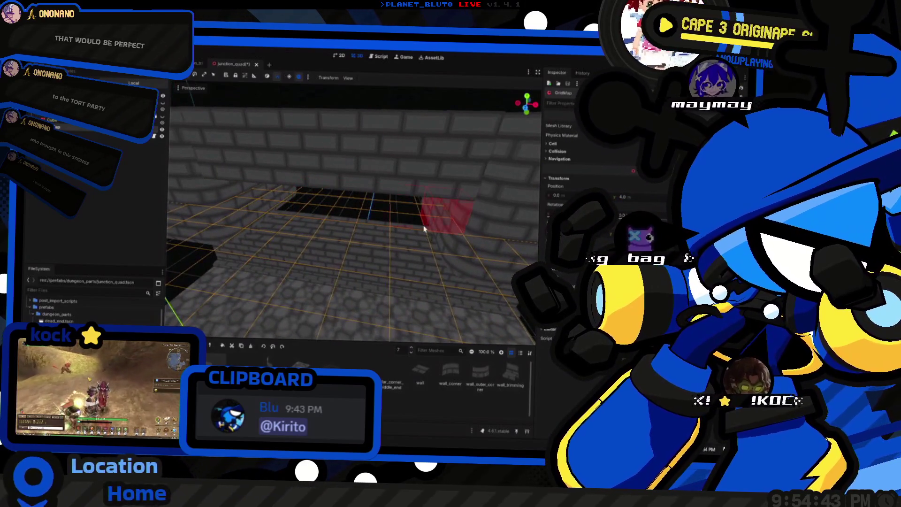
pyautogui.scroll(-3, 389, 266)
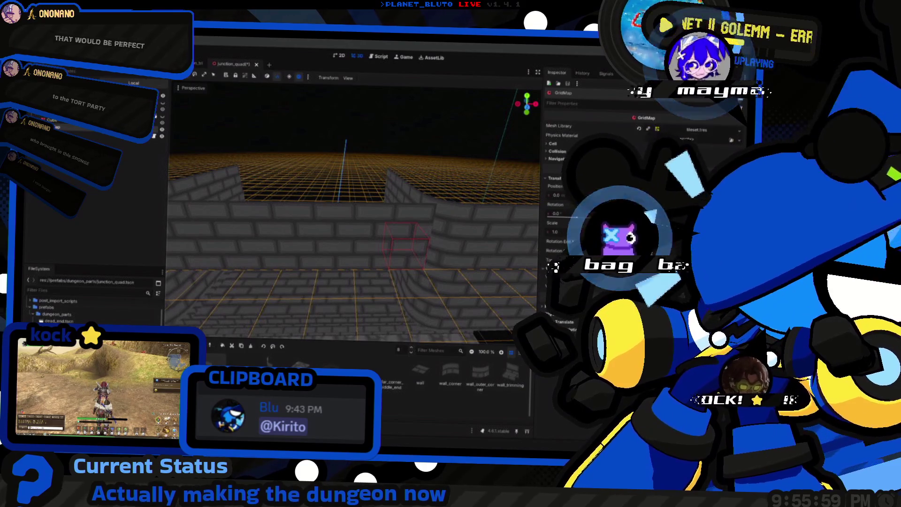
pyautogui.rightClick(357, 256)
pyautogui.moveTo(315, 262)
pyautogui.mouseDown()
pyautogui.moveTo(394, 260)
pyautogui.moveTo(263, 258)
pyautogui.mouseUp()
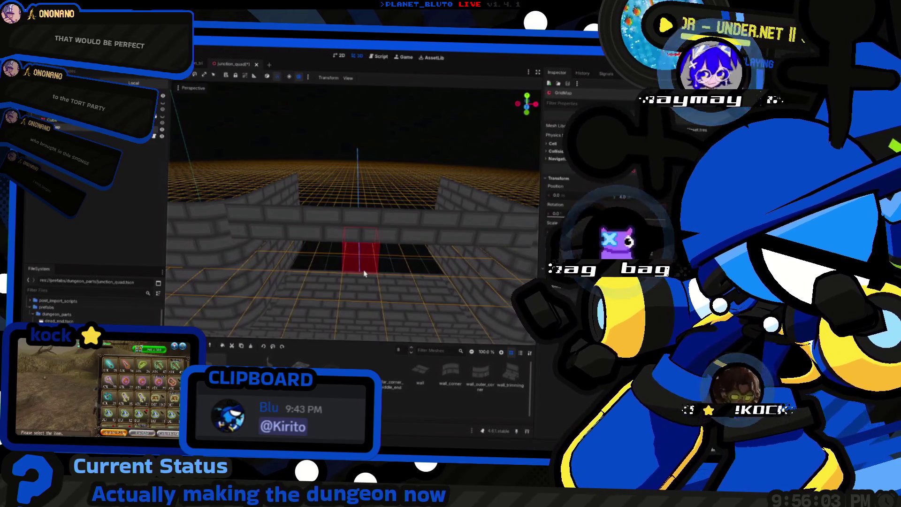
pyautogui.moveTo(365, 274); pyautogui.dragTo(272, 244)
pyautogui.moveTo(358, 216)
pyautogui.mouseDown()
pyautogui.moveTo(307, 220)
pyautogui.moveTo(379, 243)
pyautogui.moveTo(328, 234)
pyautogui.moveTo(332, 249)
pyautogui.mouseUp()
pyautogui.moveTo(243, 246); pyautogui.dragTo(243, 246)
pyautogui.moveTo(366, 229)
pyautogui.mouseDown()
pyautogui.moveTo(283, 227)
pyautogui.moveTo(329, 198)
pyautogui.moveTo(332, 229)
pyautogui.mouseUp()
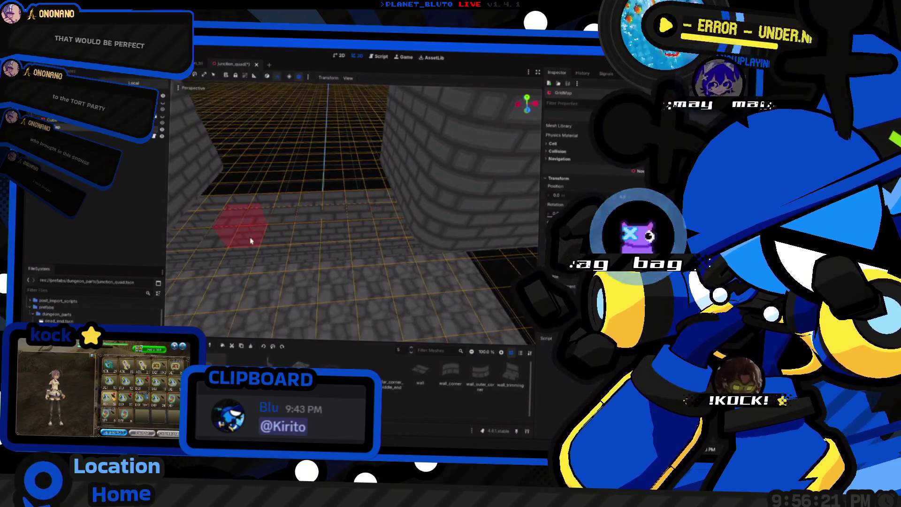
pyautogui.moveTo(343, 217)
pyautogui.mouseDown()
pyautogui.moveTo(332, 207)
pyautogui.moveTo(373, 263)
pyautogui.mouseUp()
pyautogui.moveTo(362, 231)
pyautogui.mouseDown()
pyautogui.moveTo(347, 263)
pyautogui.moveTo(424, 248)
pyautogui.moveTo(399, 221)
pyautogui.moveTo(403, 229)
pyautogui.mouseUp()
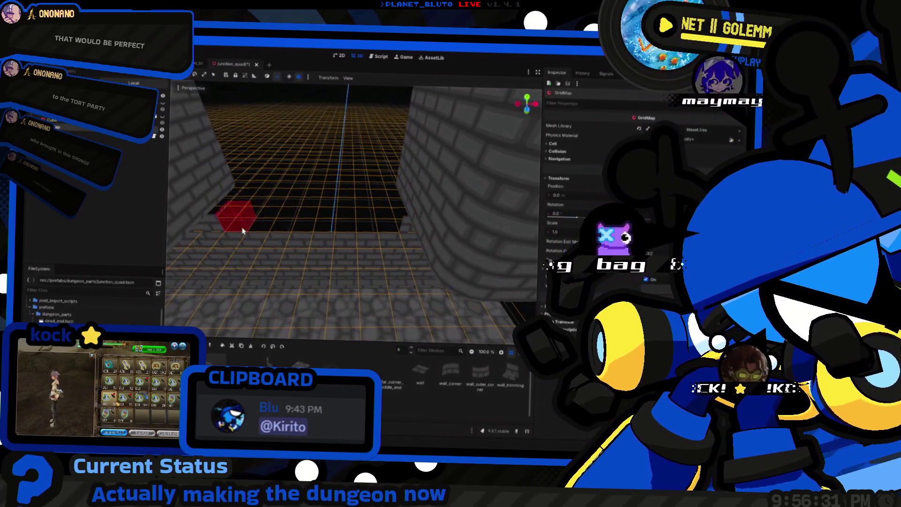
pyautogui.moveTo(258, 216)
pyautogui.mouseDown()
pyautogui.moveTo(362, 225)
pyautogui.moveTo(291, 161)
pyautogui.moveTo(525, 178)
pyautogui.moveTo(202, 211)
pyautogui.moveTo(350, 201)
pyautogui.moveTo(261, 192)
pyautogui.moveTo(258, 227)
pyautogui.moveTo(407, 240)
pyautogui.mouseUp()
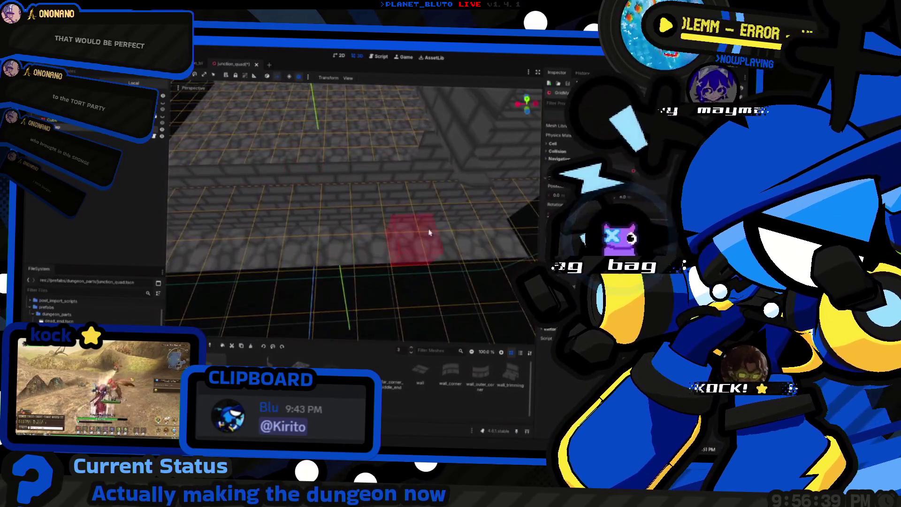
pyautogui.moveTo(405, 204)
pyautogui.mouseDown()
pyautogui.moveTo(300, 197)
pyautogui.moveTo(383, 263)
pyautogui.moveTo(332, 172)
pyautogui.moveTo(403, 183)
pyautogui.moveTo(322, 185)
pyautogui.moveTo(386, 197)
pyautogui.moveTo(336, 195)
pyautogui.mouseUp()
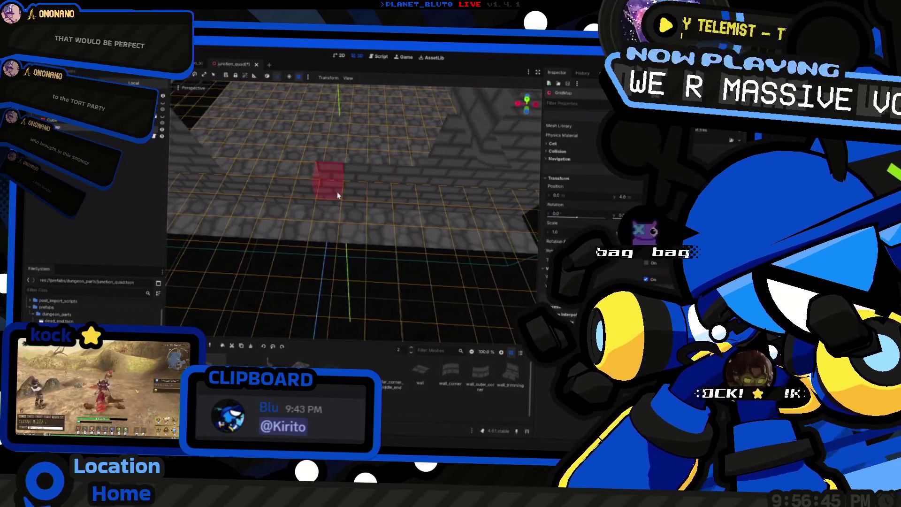
pyautogui.press('q')
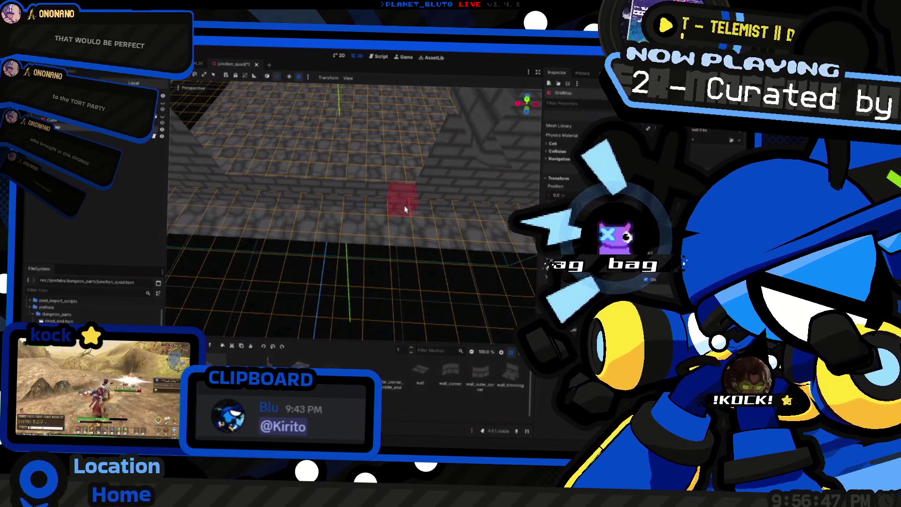
pyautogui.moveTo(248, 203)
pyautogui.mouseDown()
pyautogui.moveTo(291, 201)
pyautogui.moveTo(426, 245)
pyautogui.moveTo(235, 251)
pyautogui.moveTo(282, 221)
pyautogui.moveTo(328, 211)
pyautogui.moveTo(291, 226)
pyautogui.moveTo(328, 214)
pyautogui.moveTo(350, 276)
pyautogui.moveTo(263, 253)
pyautogui.moveTo(354, 251)
pyautogui.moveTo(334, 264)
pyautogui.moveTo(348, 270)
pyautogui.mouseUp()
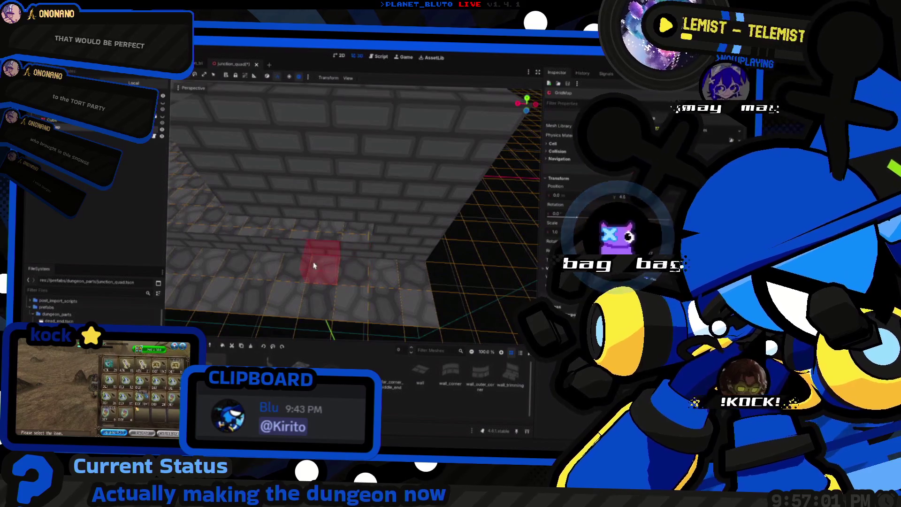
pyautogui.moveTo(268, 237)
pyautogui.mouseDown()
pyautogui.moveTo(304, 242)
pyautogui.moveTo(252, 243)
pyautogui.mouseUp()
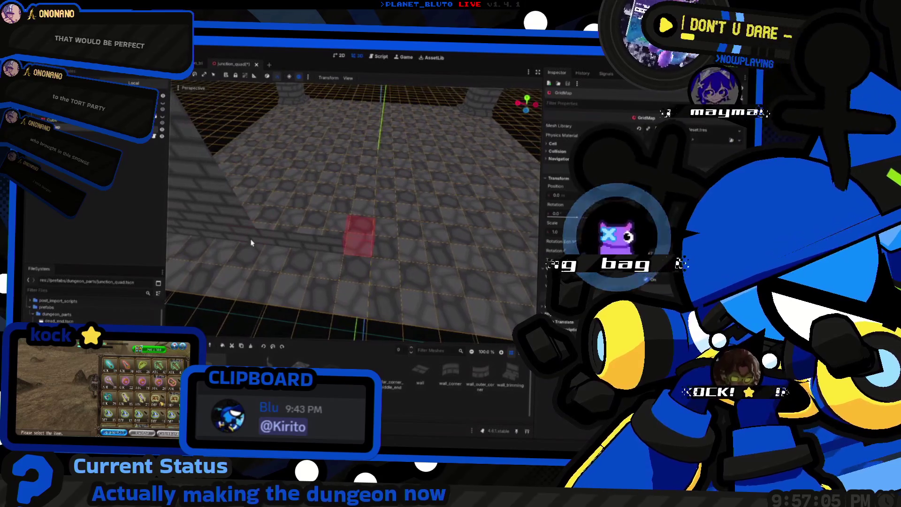
pyautogui.moveTo(336, 241)
pyautogui.mouseDown()
pyautogui.moveTo(291, 242)
pyautogui.moveTo(305, 242)
pyautogui.moveTo(302, 224)
pyautogui.moveTo(320, 225)
pyautogui.moveTo(379, 248)
pyautogui.mouseUp()
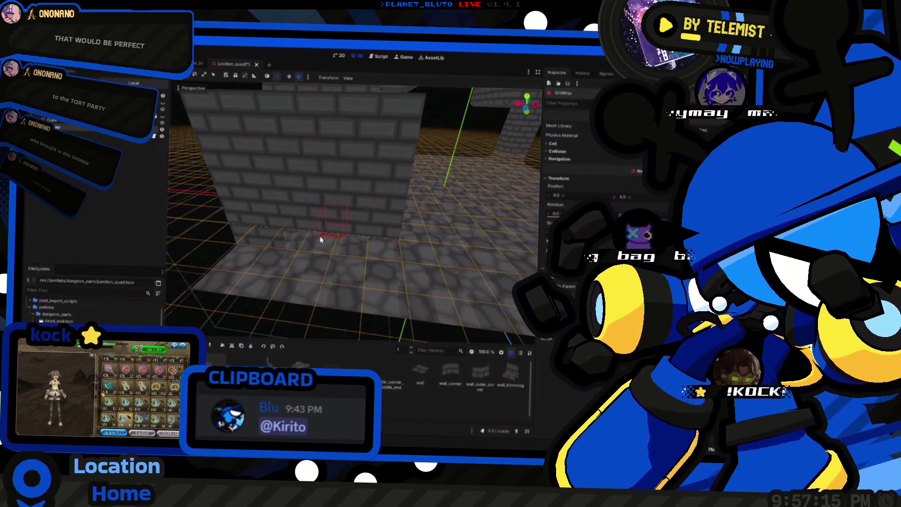
pyautogui.press('e')
pyautogui.press('e')
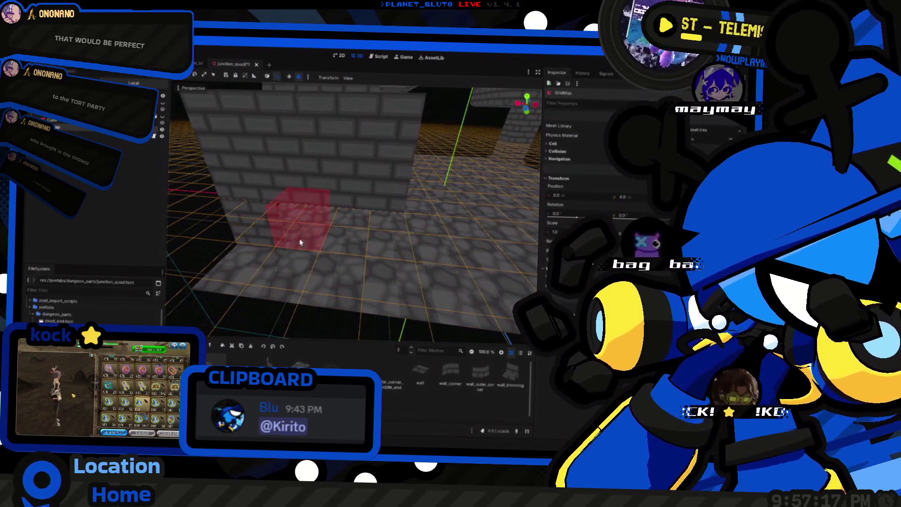
pyautogui.press('e')
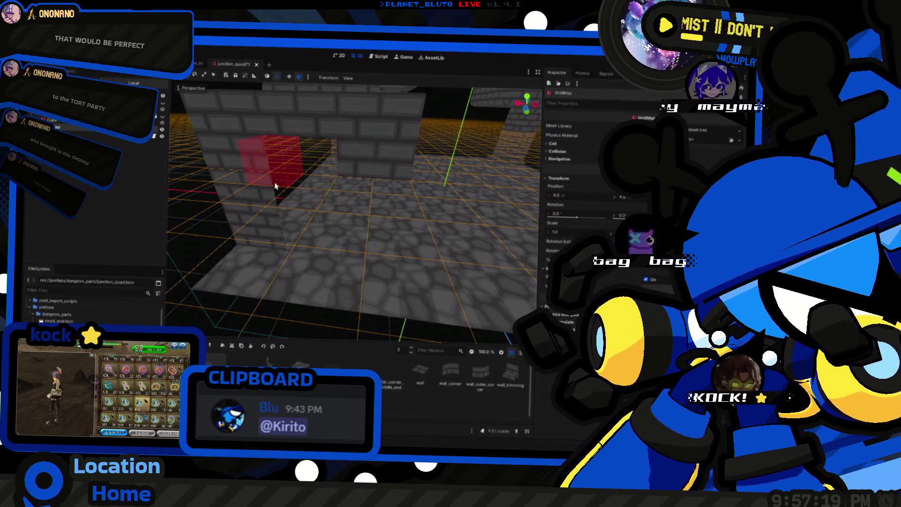
pyautogui.moveTo(366, 201); pyautogui.dragTo(319, 214)
pyautogui.press('e')
pyautogui.moveTo(394, 213)
pyautogui.mouseDown()
pyautogui.moveTo(604, 259)
pyautogui.moveTo(386, 254)
pyautogui.moveTo(359, 238)
pyautogui.mouseUp()
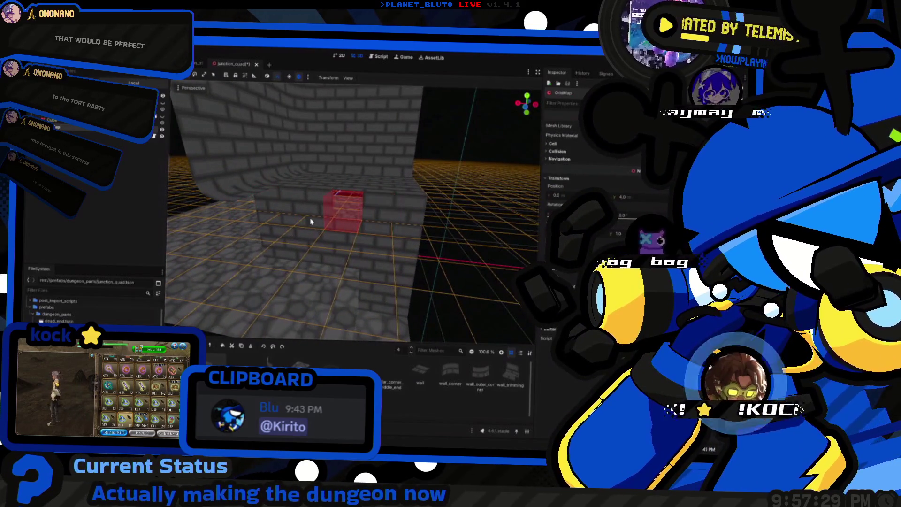
pyautogui.press('q')
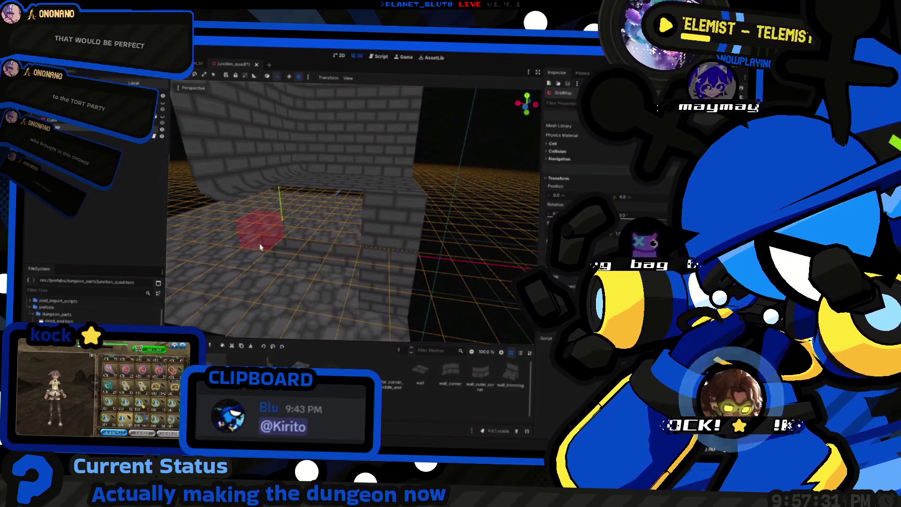
pyautogui.press('q')
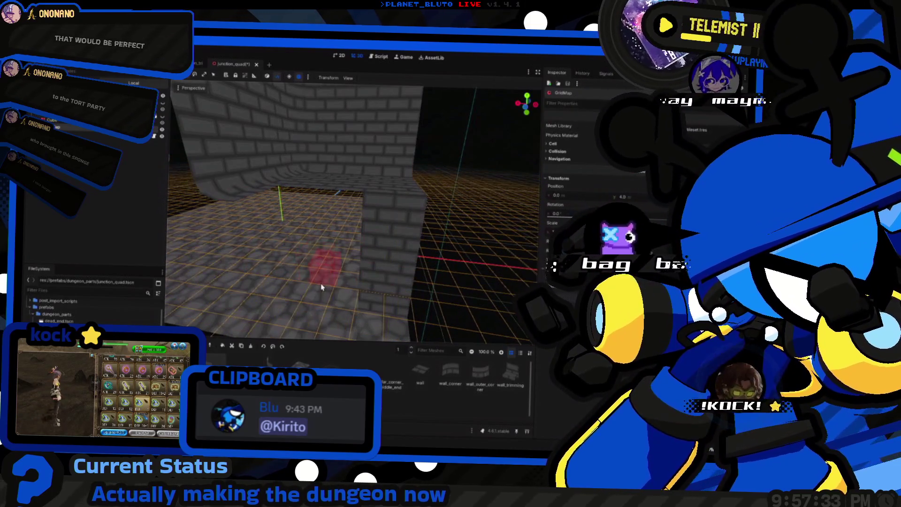
pyautogui.moveTo(322, 287)
pyautogui.mouseDown()
pyautogui.moveTo(349, 268)
pyautogui.moveTo(312, 258)
pyautogui.moveTo(384, 248)
pyautogui.mouseUp()
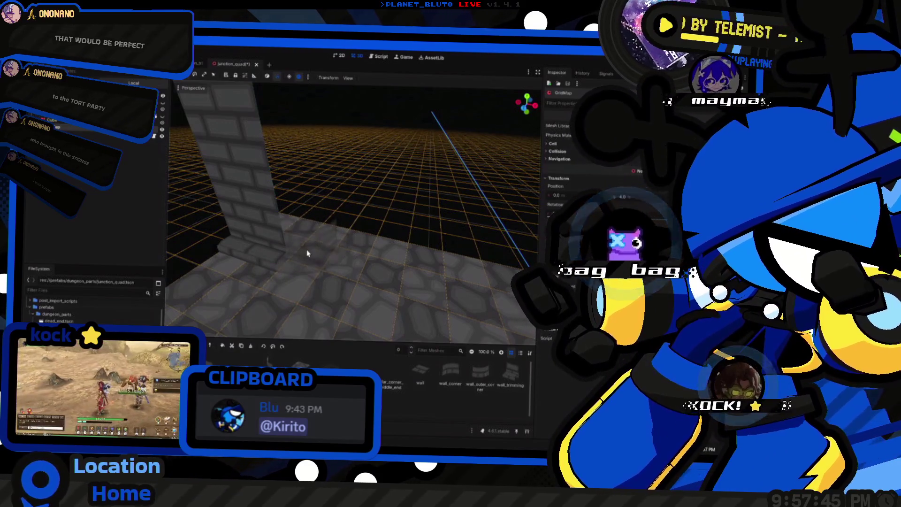
# Place a wall_outer_corner tile at the base of the brick pillar.
pyautogui.moveTo(306, 257)
pyautogui.mouseDown()
pyautogui.moveTo(286, 300)
pyautogui.moveTo(300, 282)
pyautogui.moveTo(329, 277)
pyautogui.moveTo(305, 254)
pyautogui.moveTo(392, 262)
pyautogui.moveTo(374, 280)
pyautogui.mouseUp()
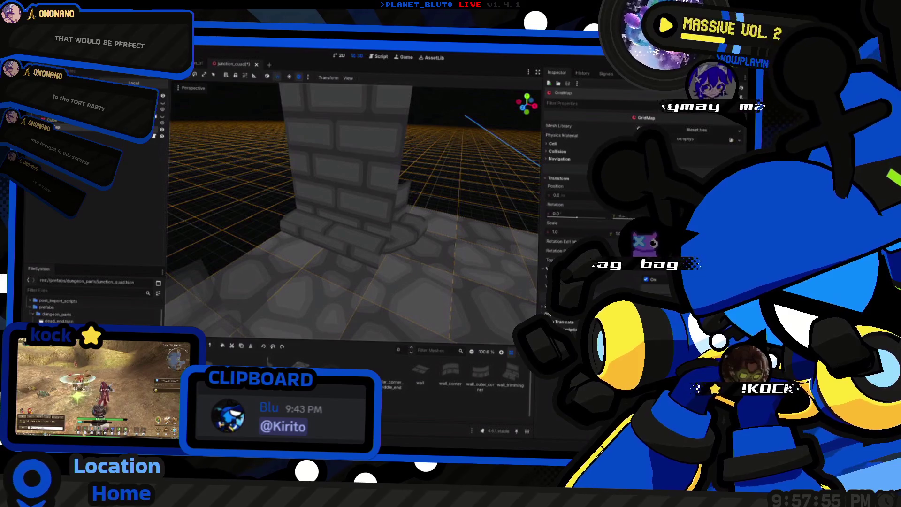
pyautogui.moveTo(352, 267)
pyautogui.mouseDown()
pyautogui.moveTo(361, 260)
pyautogui.moveTo(379, 285)
pyautogui.mouseUp()
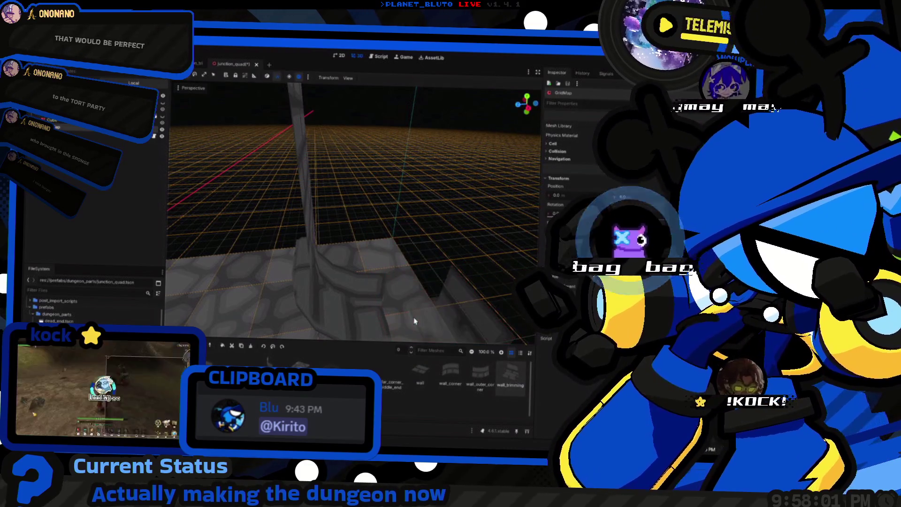
pyautogui.moveTo(416, 322)
pyautogui.mouseDown()
pyautogui.moveTo(400, 300)
pyautogui.moveTo(386, 342)
pyautogui.mouseUp()
pyautogui.click(478, 387)
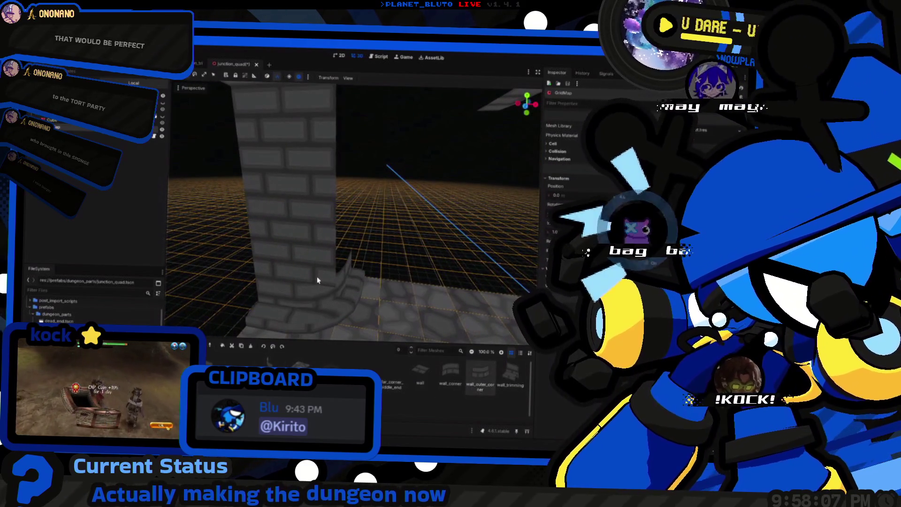
pyautogui.press('e')
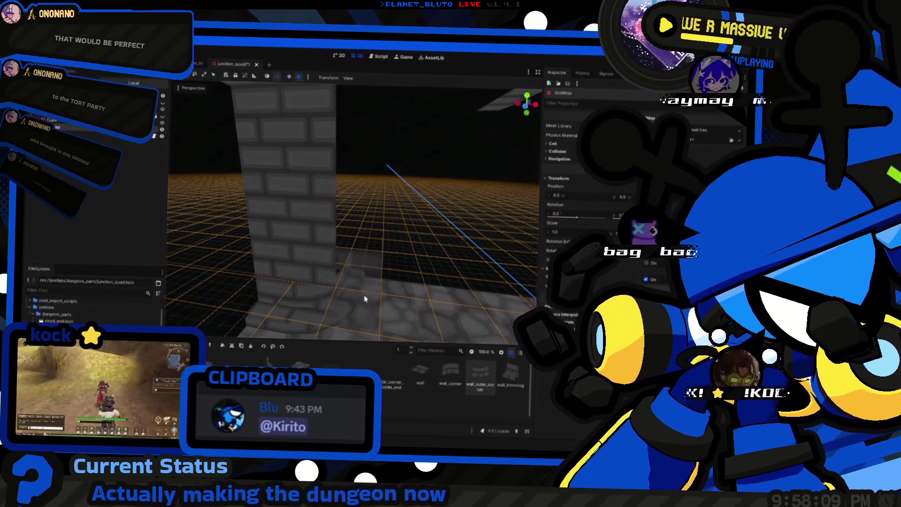
pyautogui.click(362, 308)
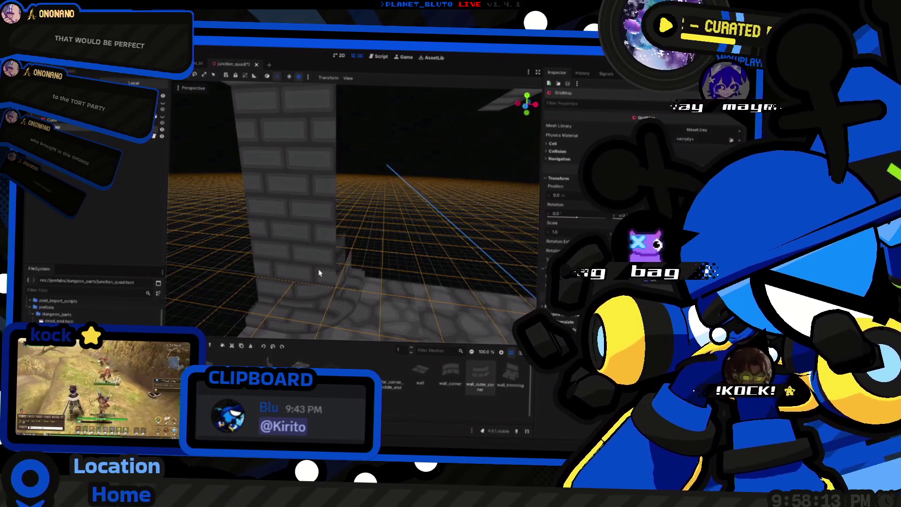
# Switch to the wall tile and place one at ground level beside the pillar.
pyautogui.press('e')
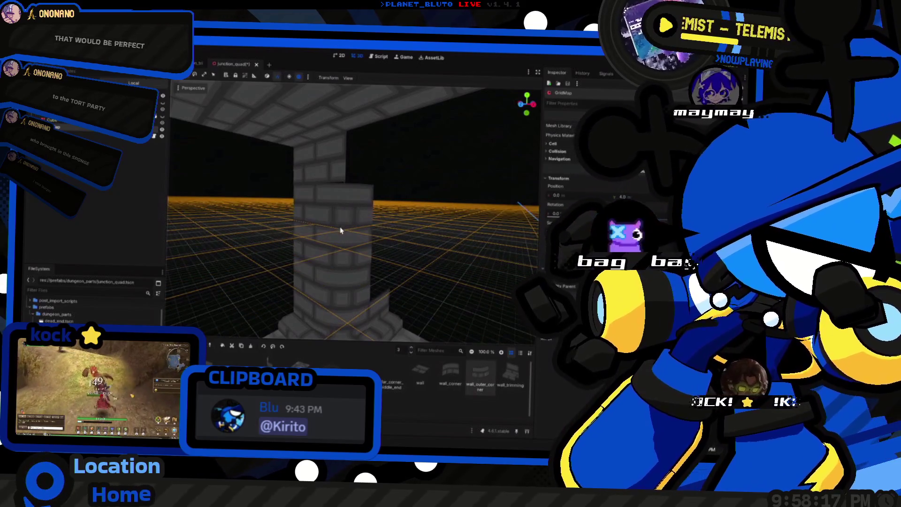
pyautogui.press('e')
pyautogui.moveTo(348, 208); pyautogui.dragTo(349, 208)
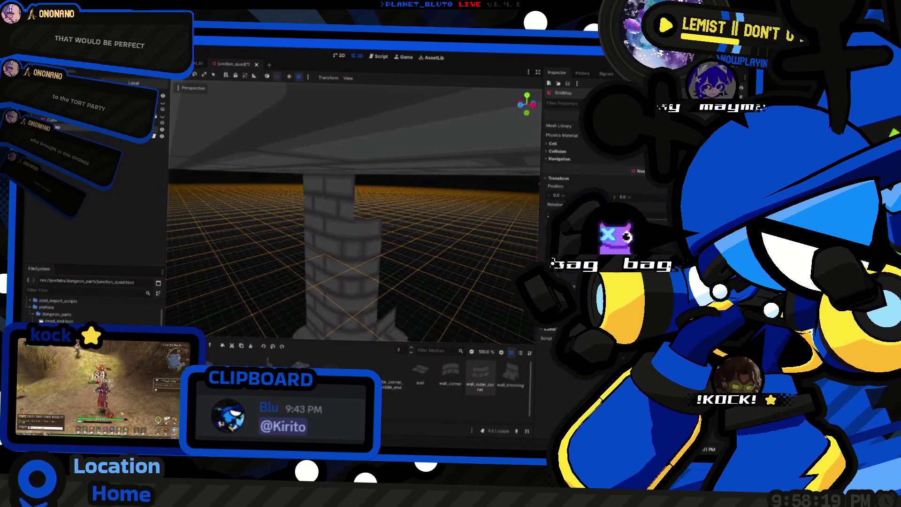
pyautogui.press('e')
pyautogui.moveTo(349, 208); pyautogui.dragTo(388, 253)
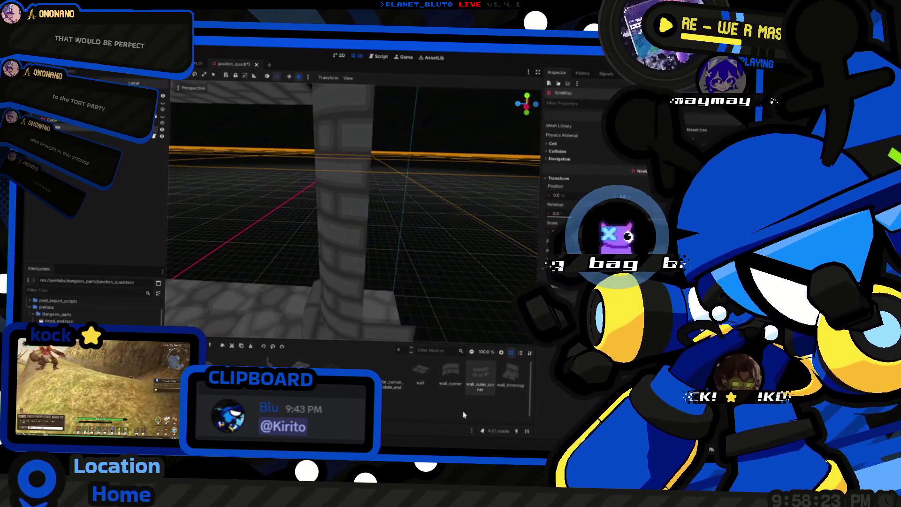
pyautogui.click(421, 373)
pyautogui.press('q')
pyautogui.press('q')
pyautogui.press('q')
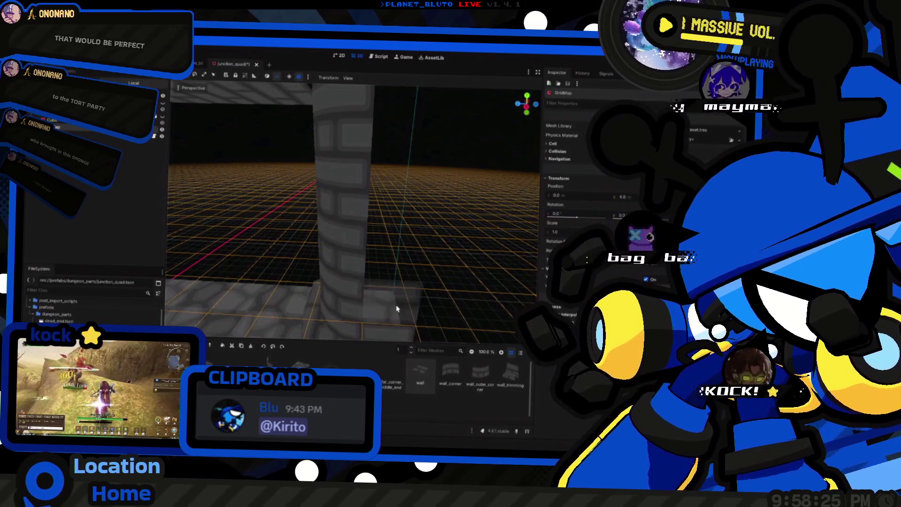
pyautogui.click(398, 305)
# Step through editing levels and inspect the pillar in front orthographic and perspective views.
pyautogui.press('e')
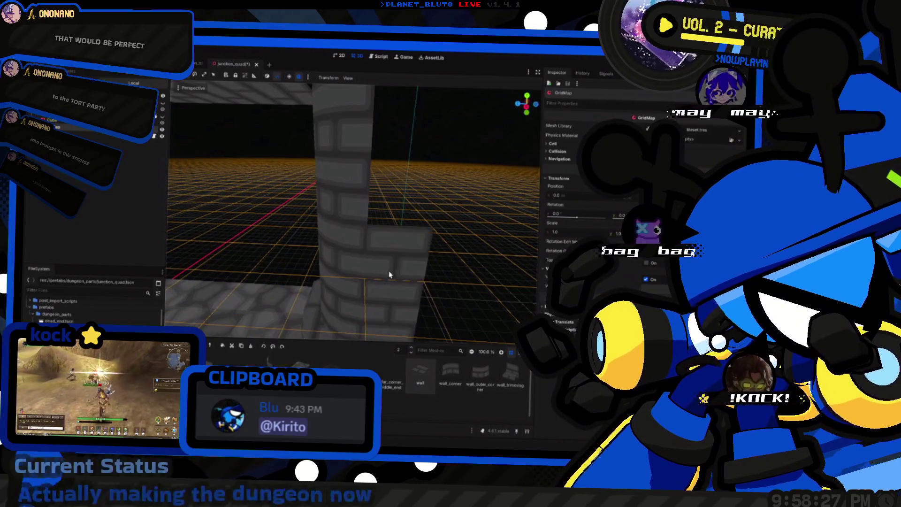
pyautogui.press('e')
pyautogui.press('e')
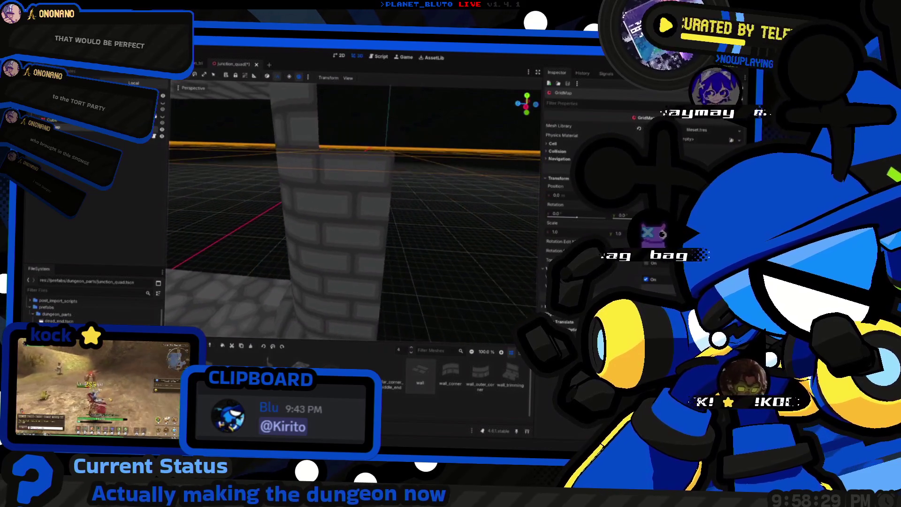
pyautogui.press('q')
pyautogui.moveTo(361, 175); pyautogui.dragTo(349, 185)
pyautogui.press('KP_1')
pyautogui.moveTo(321, 221)
pyautogui.mouseDown()
pyautogui.moveTo(493, 222)
pyautogui.moveTo(445, 230)
pyautogui.mouseUp()
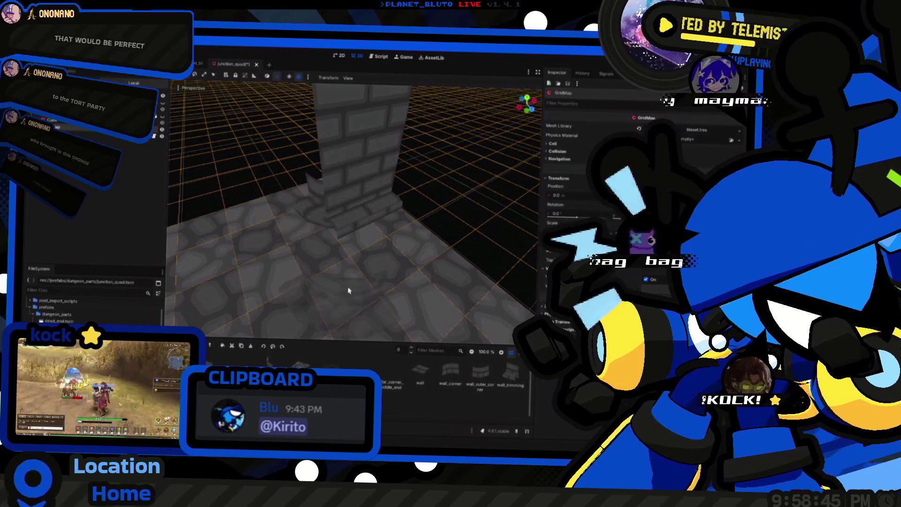
pyautogui.moveTo(357, 240); pyautogui.dragTo(474, 368)
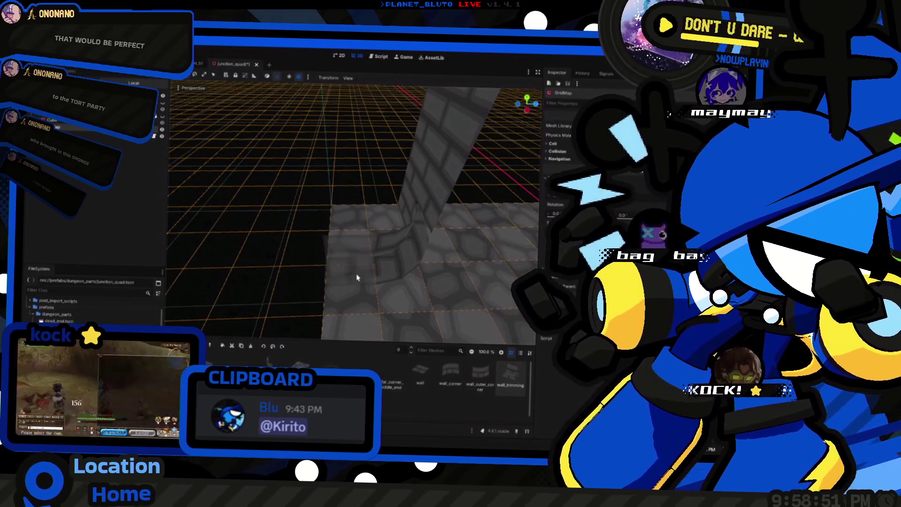
pyautogui.moveTo(356, 278); pyautogui.dragTo(376, 321)
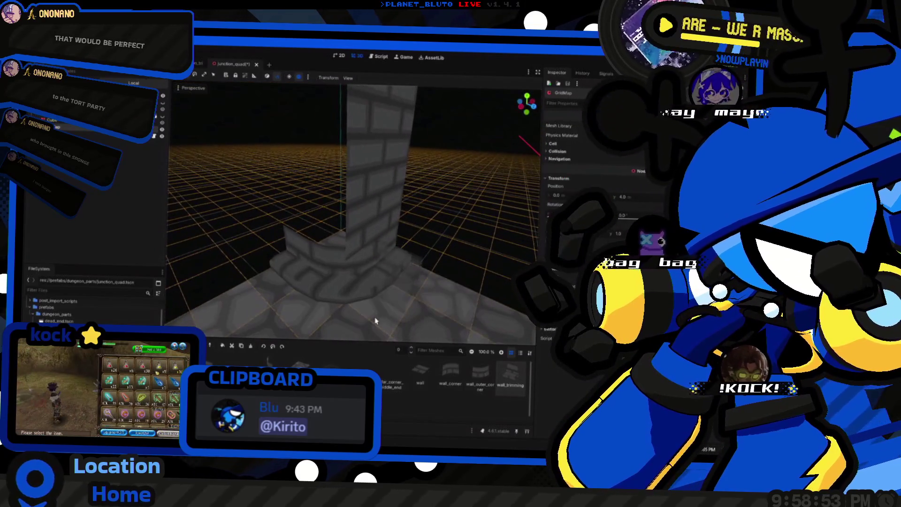
# Raise the grid editing plane to level 4, drop to ground, then raise three levels.
pyautogui.press('e')
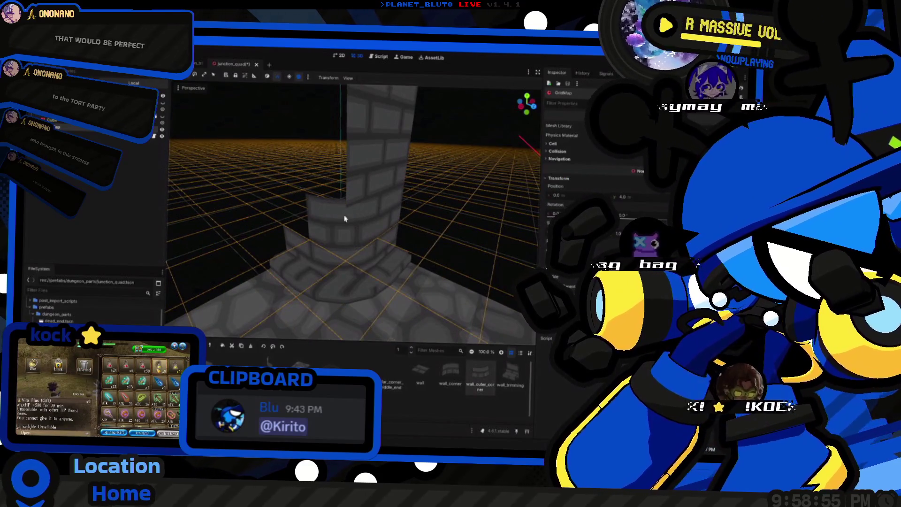
pyautogui.press('e')
pyautogui.press('e')
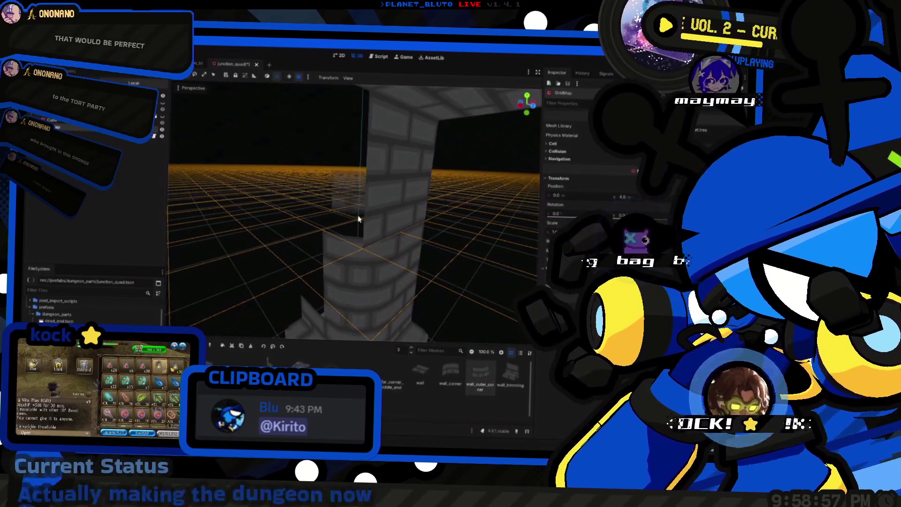
pyautogui.press('e')
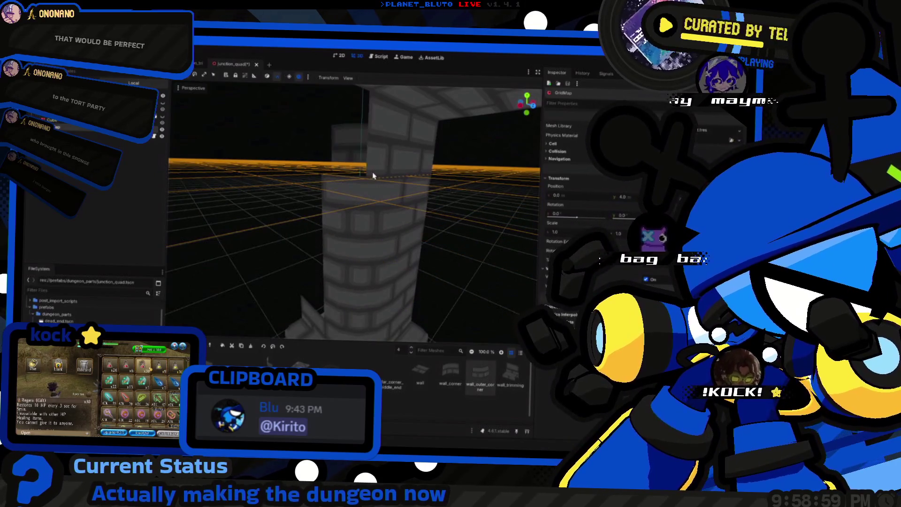
pyautogui.press('q')
pyautogui.press('q')
pyautogui.press('q')
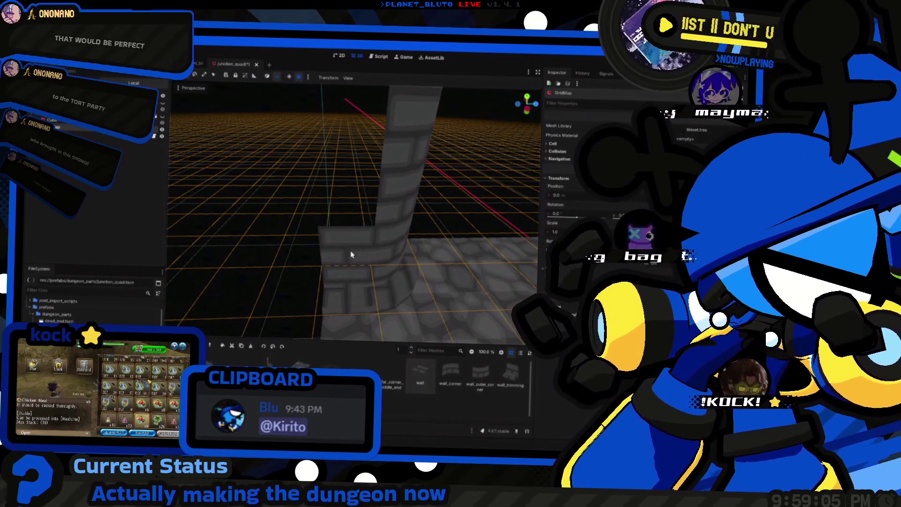
pyautogui.press('e')
pyautogui.press('e')
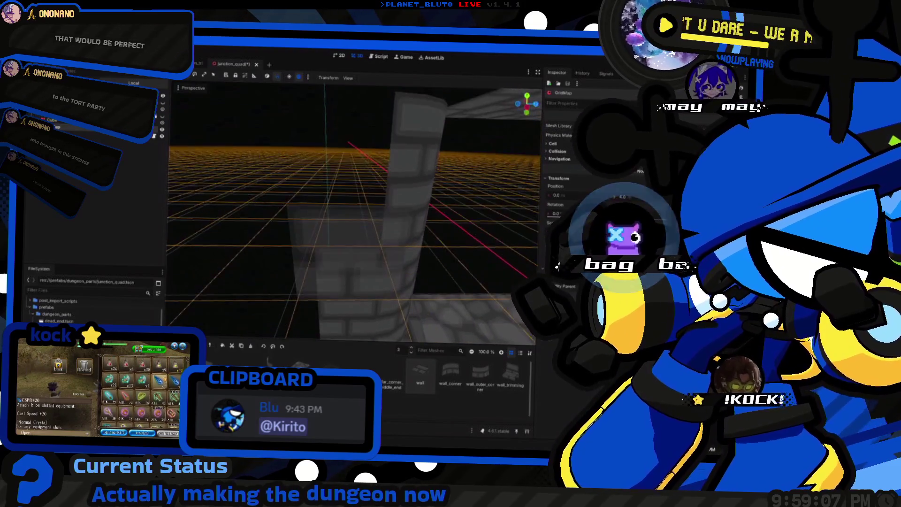
pyautogui.press('e')
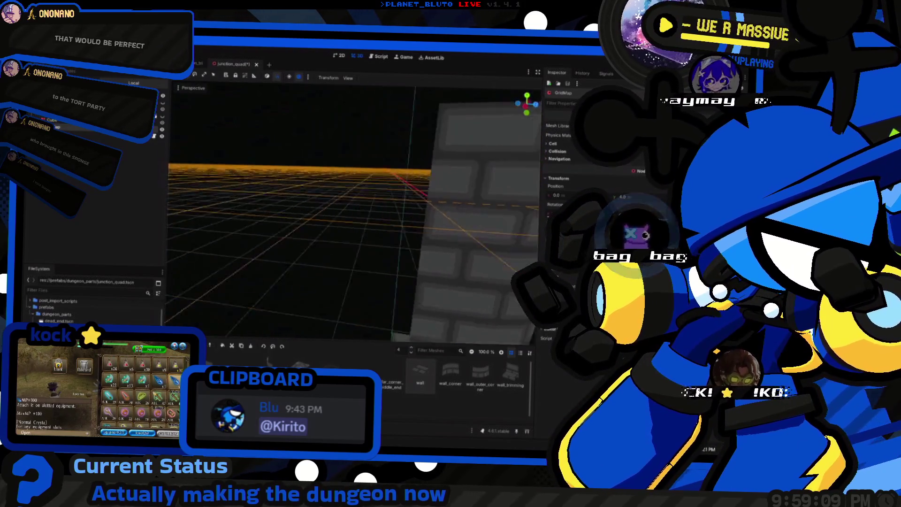
pyautogui.press('e')
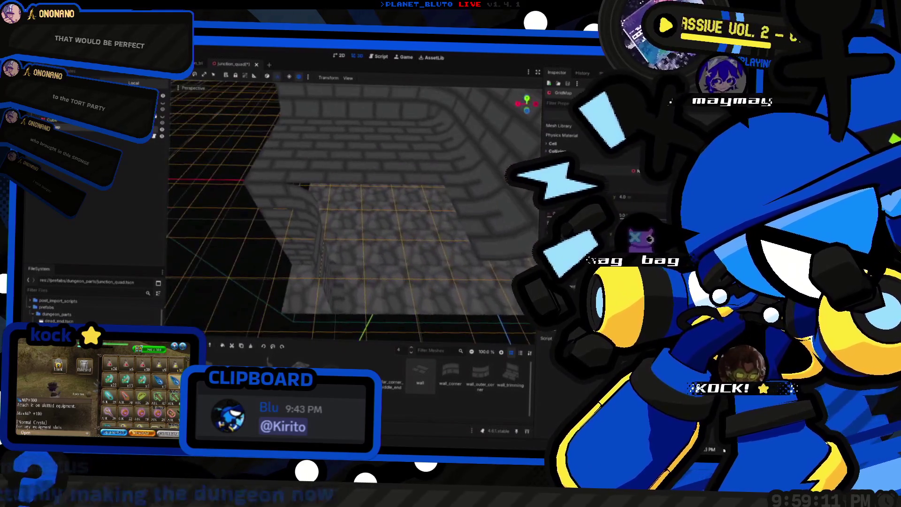
# Orbit over the room to check the walls and save the junction_quad scene.
pyautogui.moveTo(359, 294); pyautogui.dragTo(252, 362)
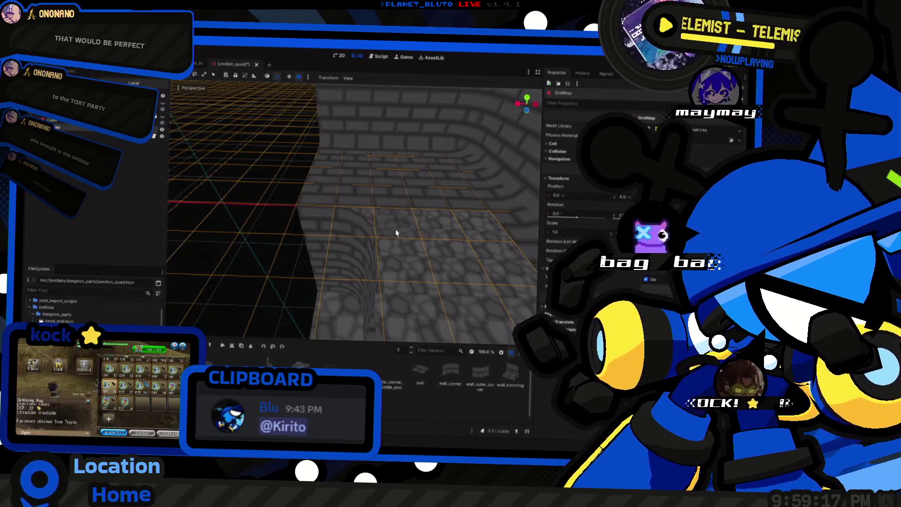
pyautogui.moveTo(396, 234)
pyautogui.mouseDown()
pyautogui.moveTo(362, 248)
pyautogui.moveTo(349, 242)
pyautogui.moveTo(384, 230)
pyautogui.moveTo(394, 237)
pyautogui.mouseUp()
pyautogui.hotkey('ctrl', 's')
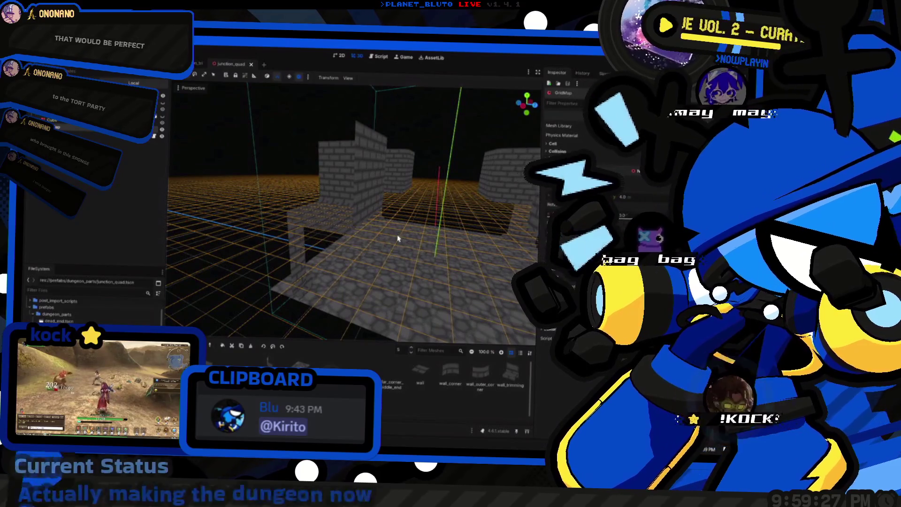
pyautogui.click(195, 66)
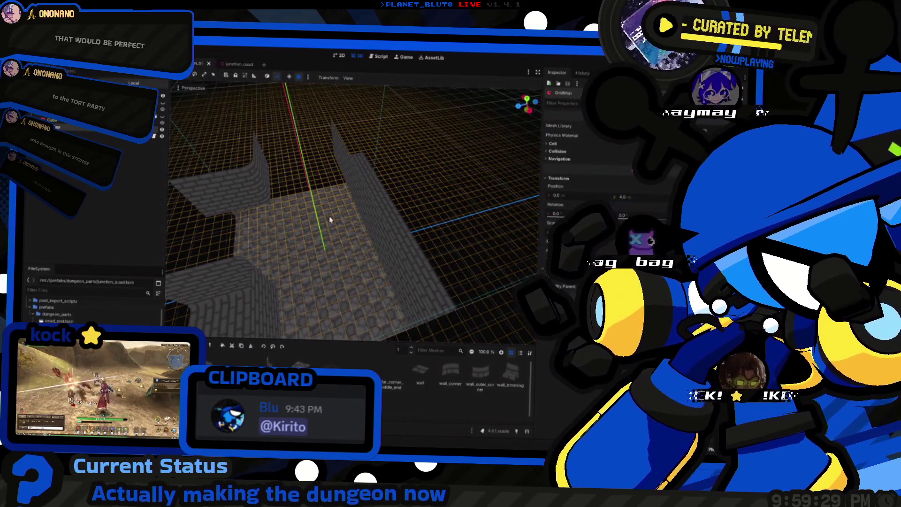
# Replace 'oldparts' with 'dungeon_parts' in the junction_tri and turn preload paths.
pyautogui.moveTo(381, 244); pyautogui.dragTo(384, 246)
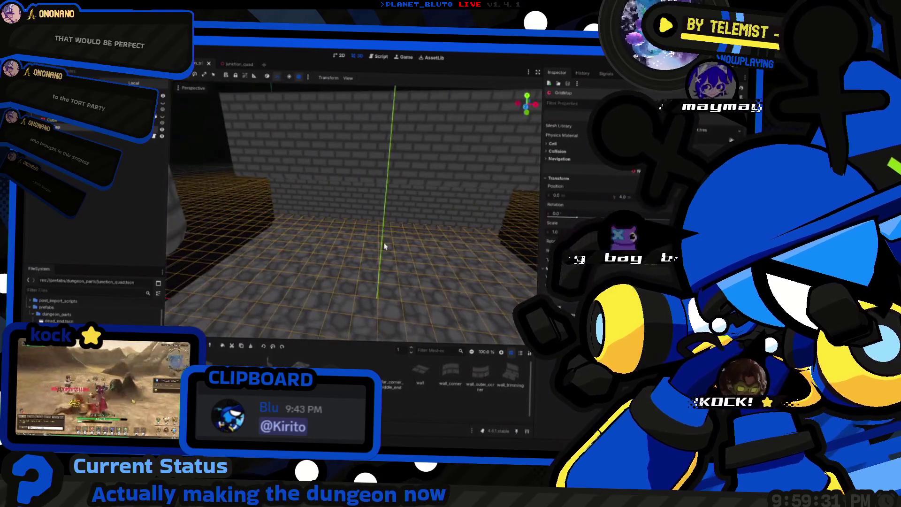
pyautogui.hotkey('alt', 'Tab')
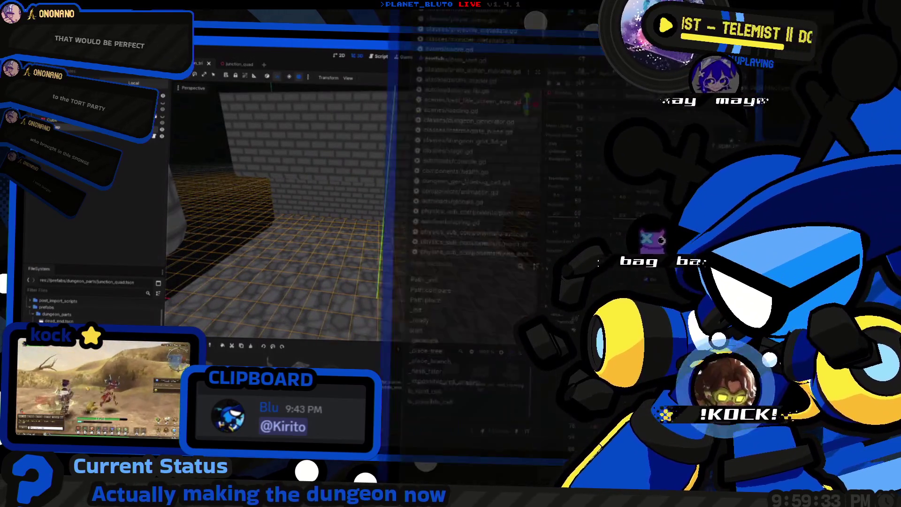
pyautogui.doubleClick(399, 252)
pyautogui.write('dungeon_parts')
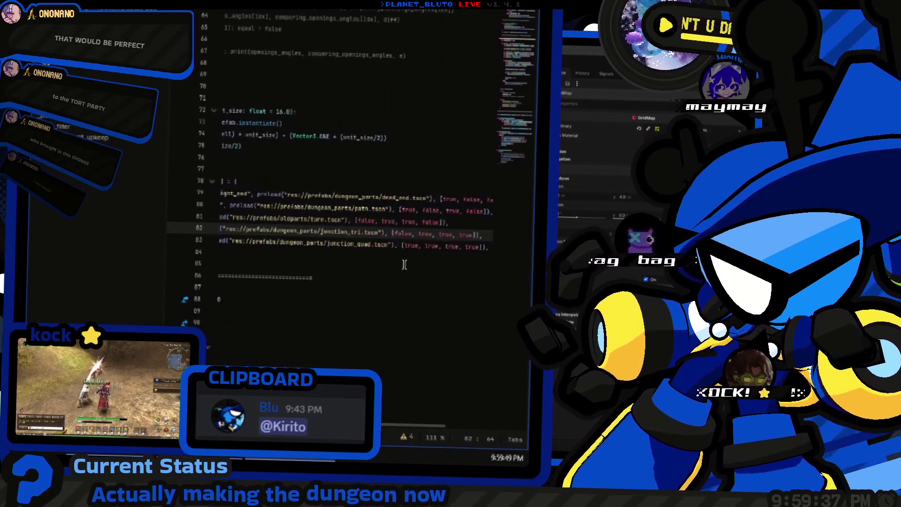
pyautogui.doubleClick(347, 233)
pyautogui.hotkey('ctrl', 'v')
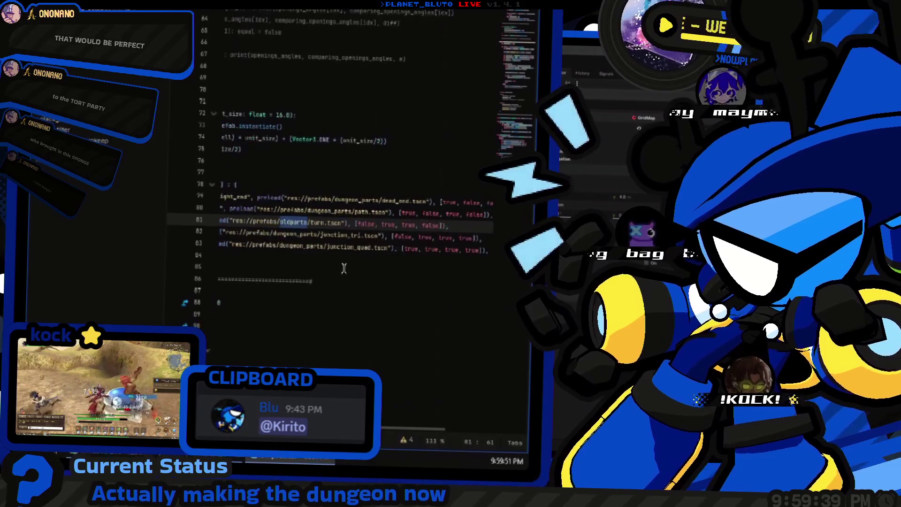
pyautogui.hotkey('alt', 'Tab')
pyautogui.moveTo(364, 252)
pyautogui.mouseDown()
pyautogui.moveTo(338, 241)
pyautogui.moveTo(306, 192)
pyautogui.mouseUp()
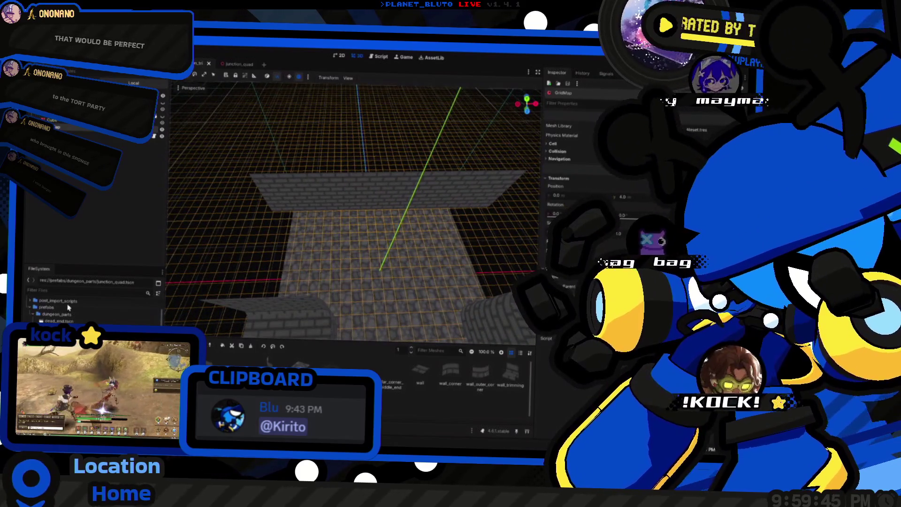
# Duplicate junction_tri.tscn as turn.tscn and open the new turn scene.
pyautogui.rightClick(65, 284)
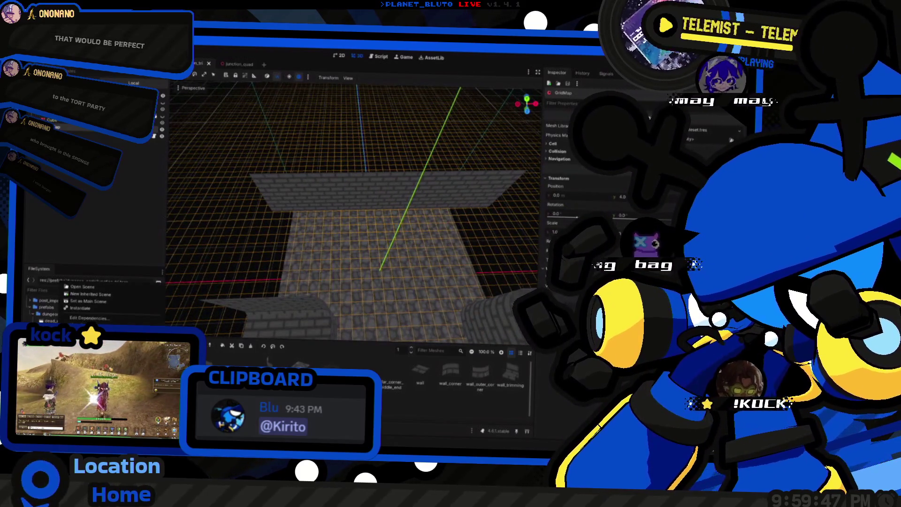
pyautogui.click(83, 287)
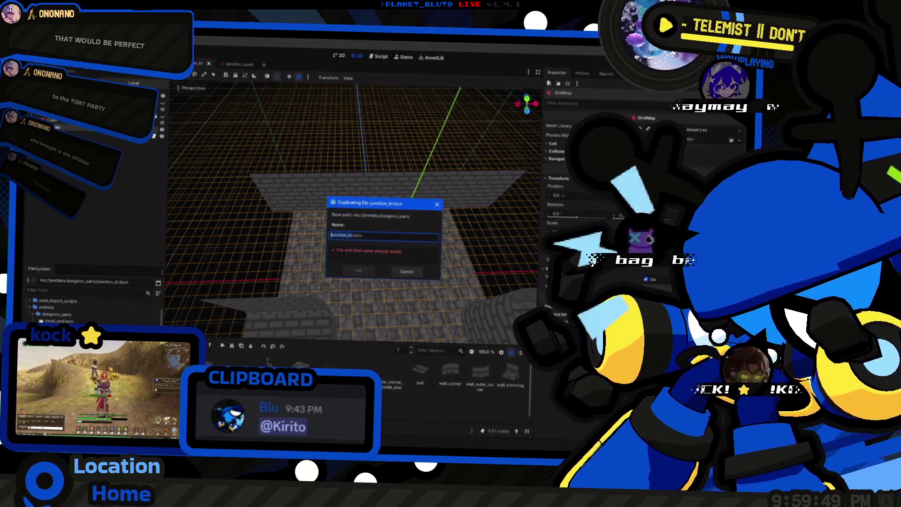
pyautogui.press('Return')
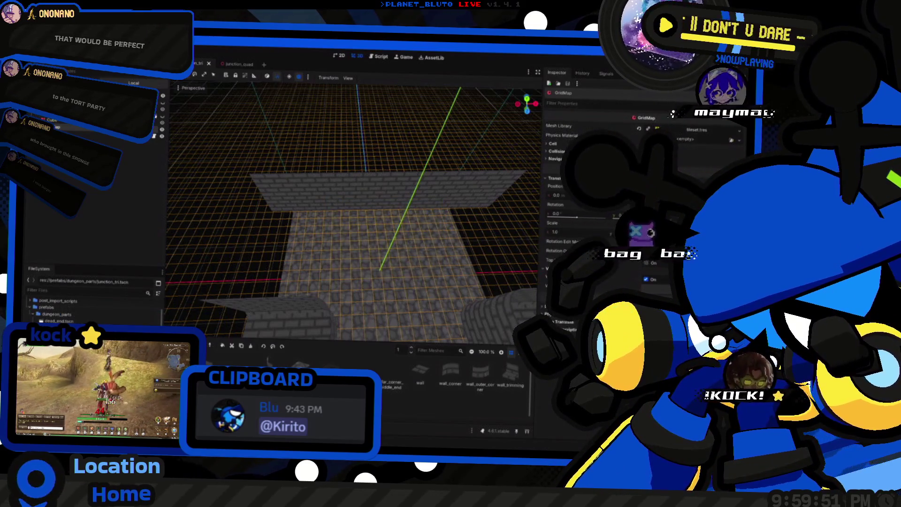
pyautogui.doubleClick(56, 328)
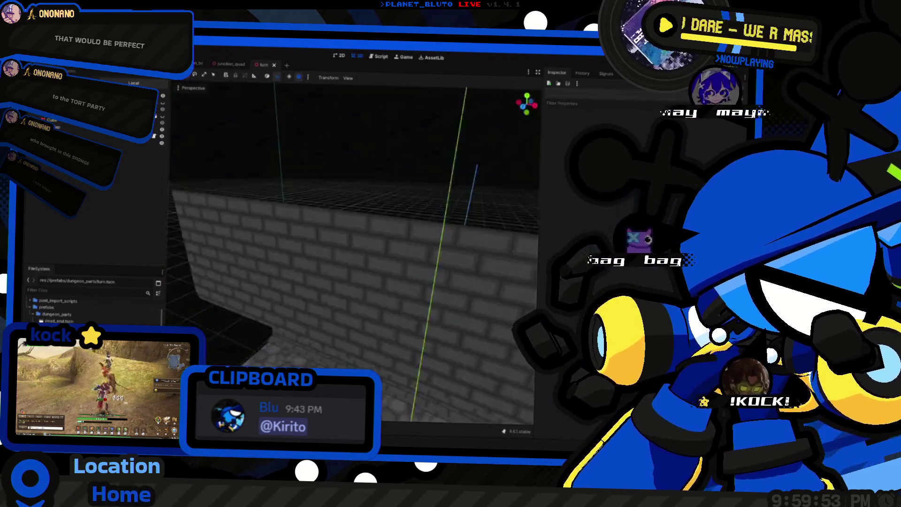
pyautogui.moveTo(291, 207); pyautogui.dragTo(323, 207)
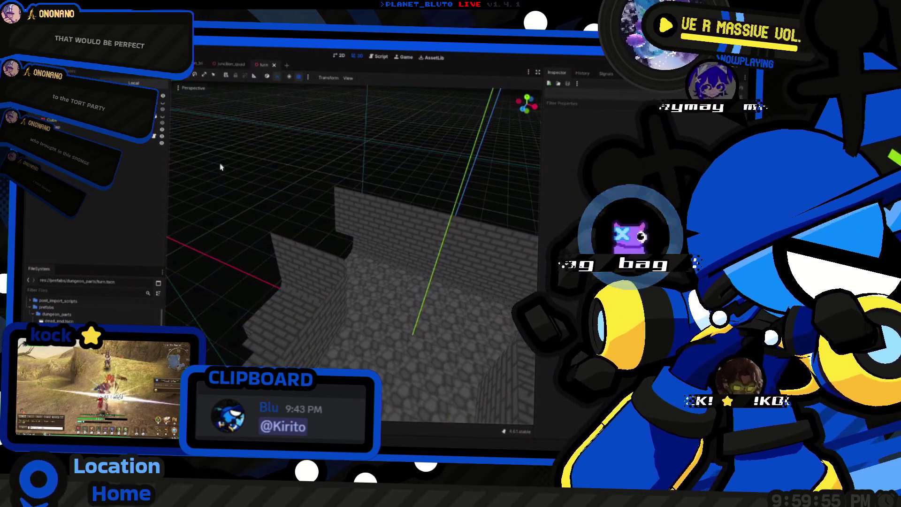
pyautogui.click(230, 63)
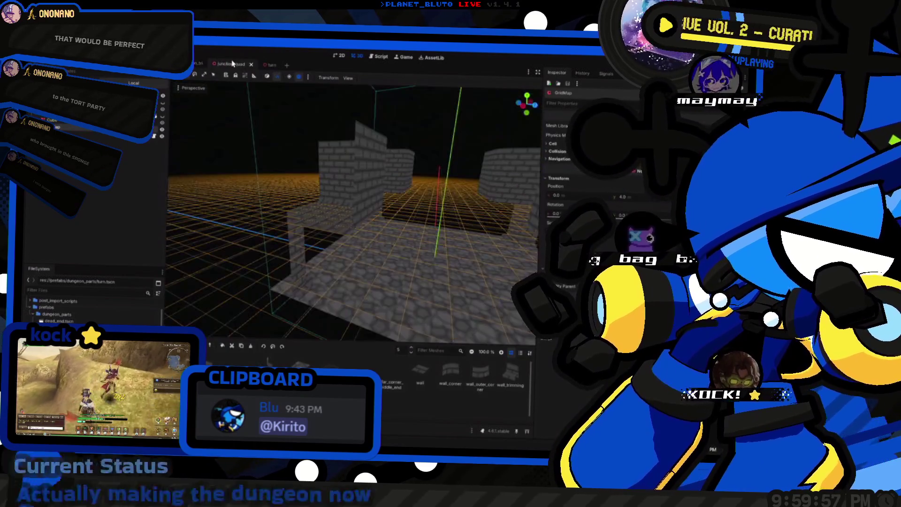
pyautogui.scroll(-10, 352, 211)
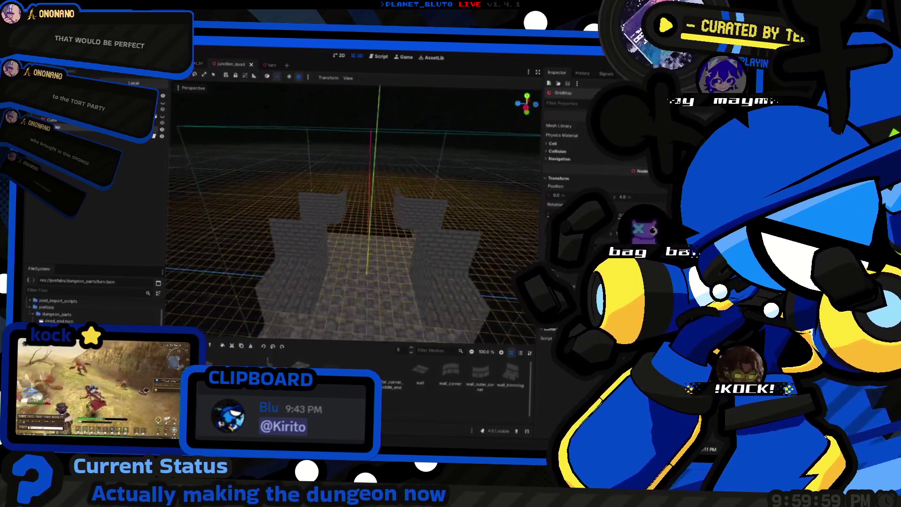
pyautogui.moveTo(352, 211)
pyautogui.mouseDown()
pyautogui.moveTo(281, 164)
pyautogui.moveTo(170, 111)
pyautogui.mouseUp()
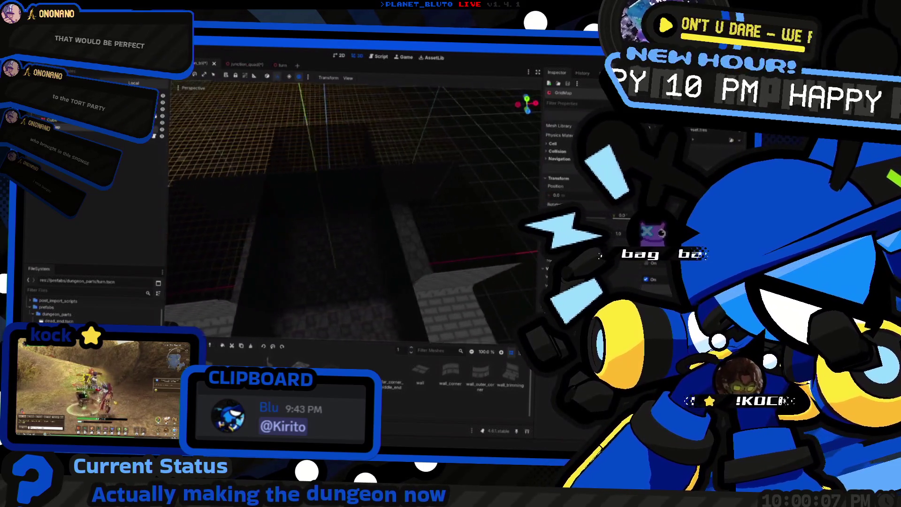
# Close the junction_tri and junction_quad scene tabs, keeping the turn scene open.
pyautogui.moveTo(352, 211)
pyautogui.mouseDown()
pyautogui.moveTo(282, 193)
pyautogui.moveTo(371, 217)
pyautogui.mouseUp()
pyautogui.moveTo(275, 131); pyautogui.dragTo(275, 131)
pyautogui.click(232, 65)
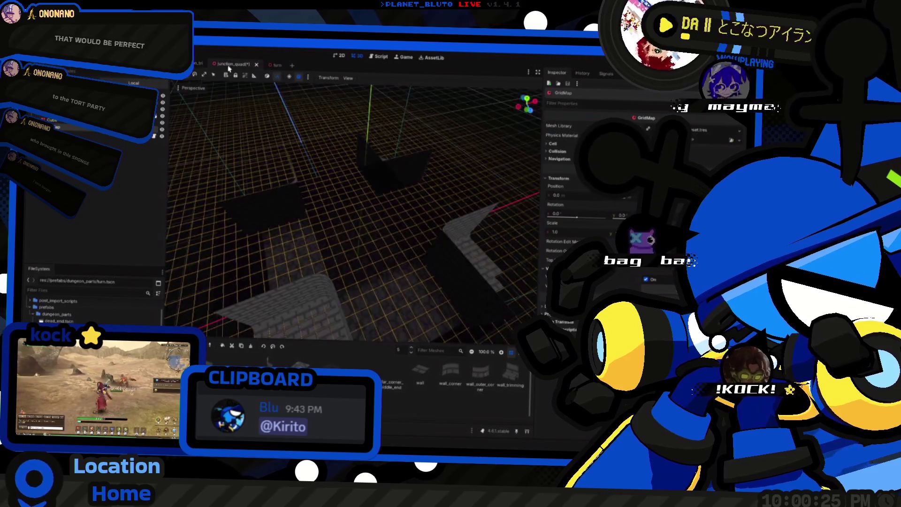
pyautogui.click(204, 65)
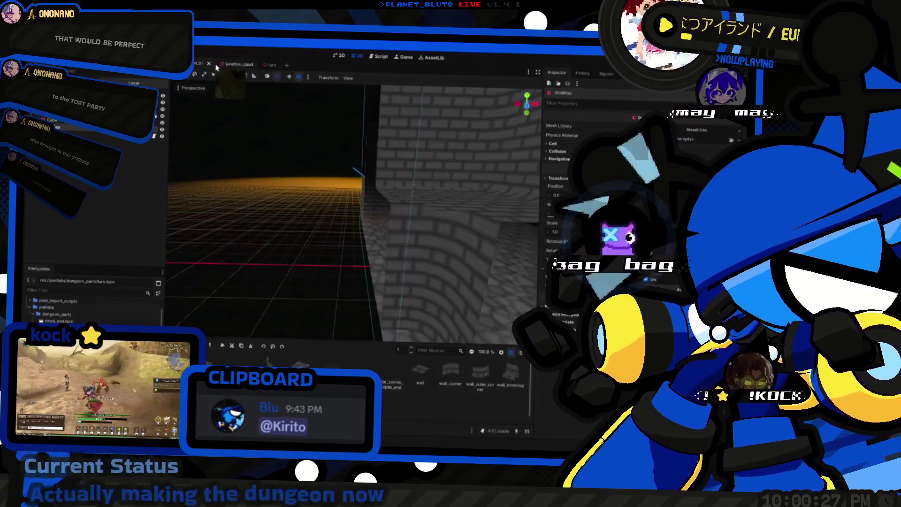
pyautogui.click(212, 67)
pyautogui.click(207, 66)
pyautogui.click(213, 67)
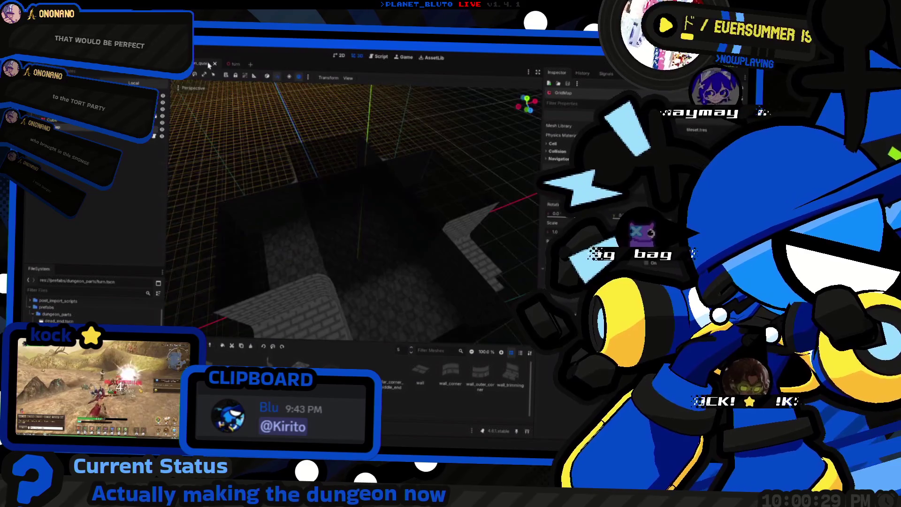
pyautogui.click(215, 65)
# Fly into the corridor and choose Reload Current Project from the Project menu.
pyautogui.press('w')
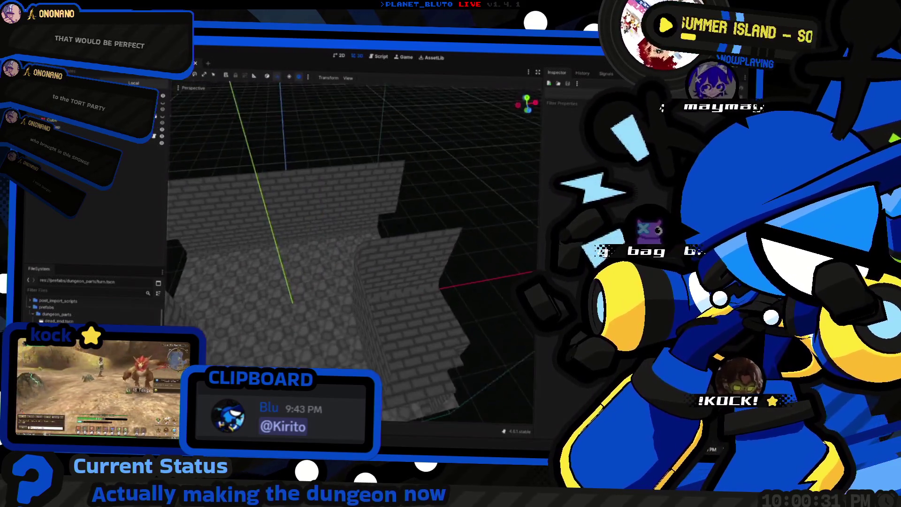
pyautogui.press('w')
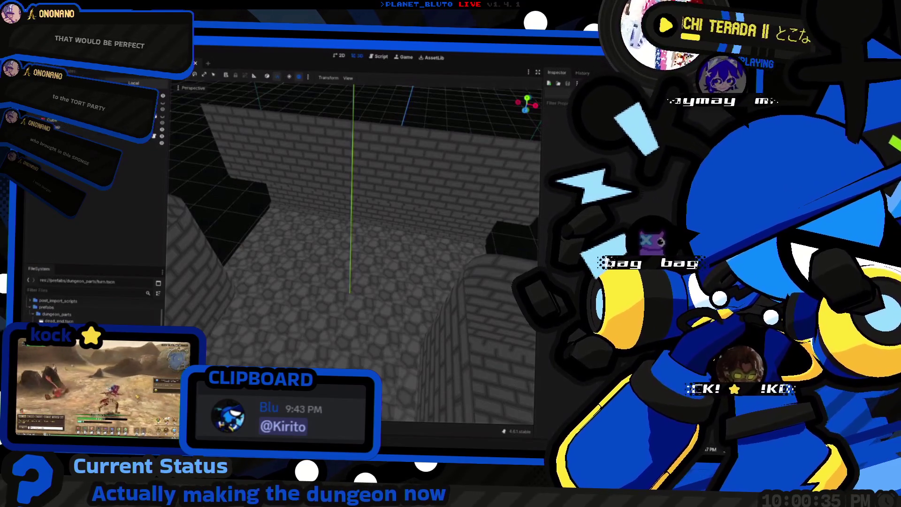
pyautogui.click(65, 125)
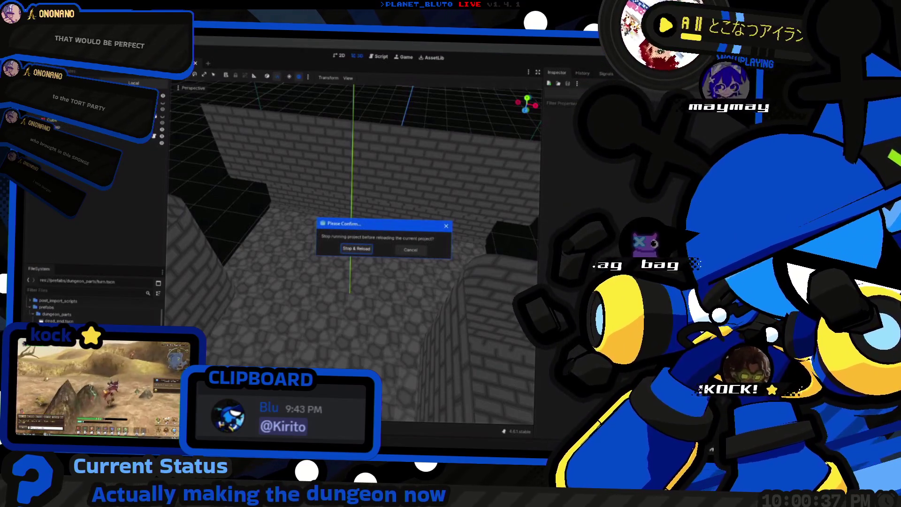
# Stop and reload the project, then dismiss the dock options dropdown once the editor returns.
pyautogui.click(362, 249)
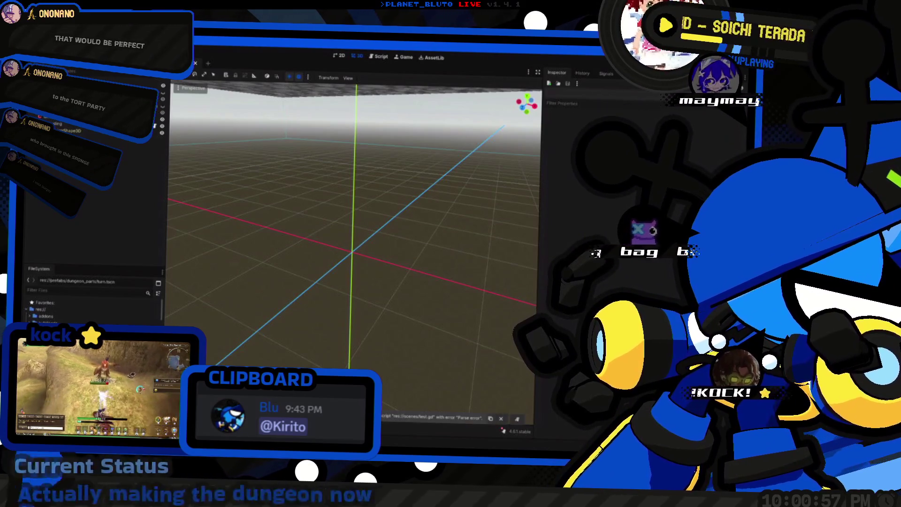
pyautogui.press('Escape')
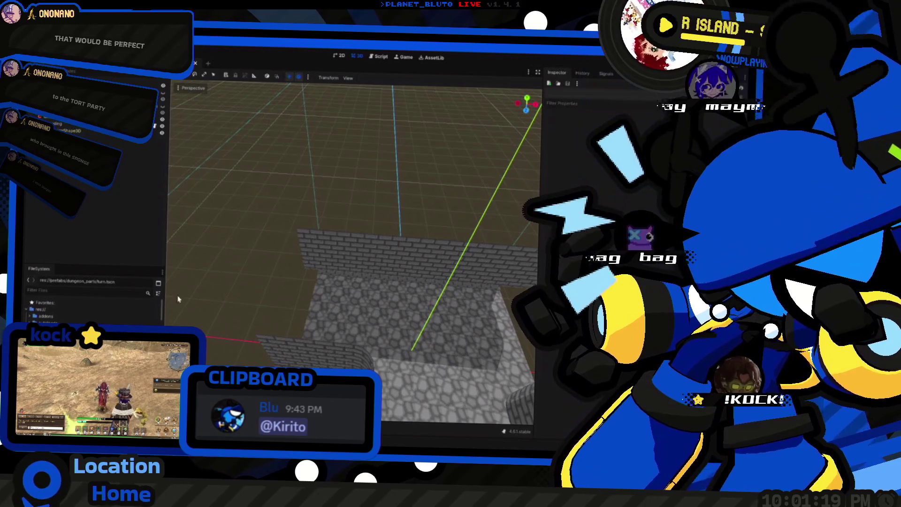
pyautogui.scroll(-5, 70, 309)
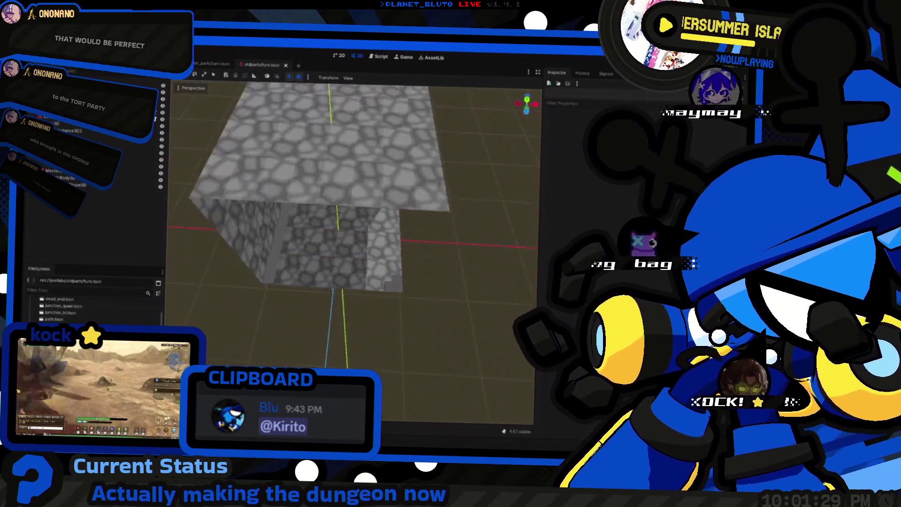
pyautogui.scroll(5, 354, 252)
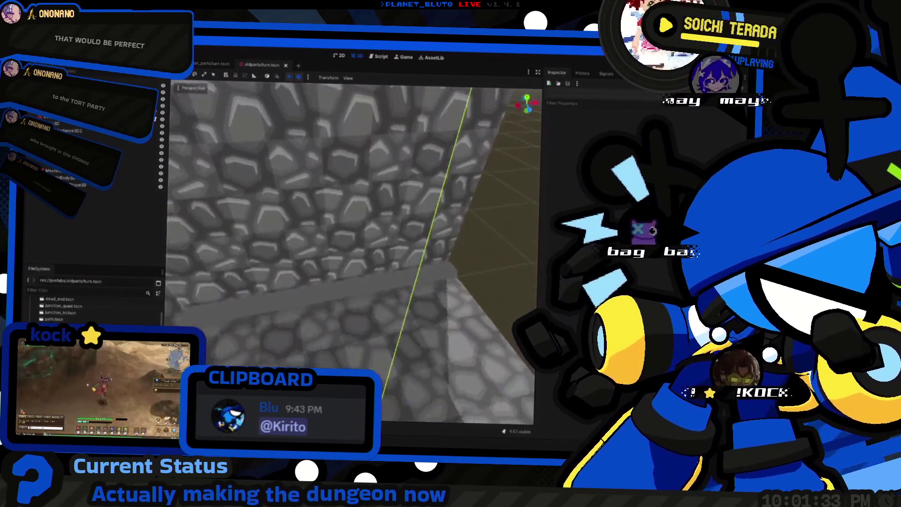
pyautogui.scroll(-5, 218, 209)
pyautogui.click(208, 62)
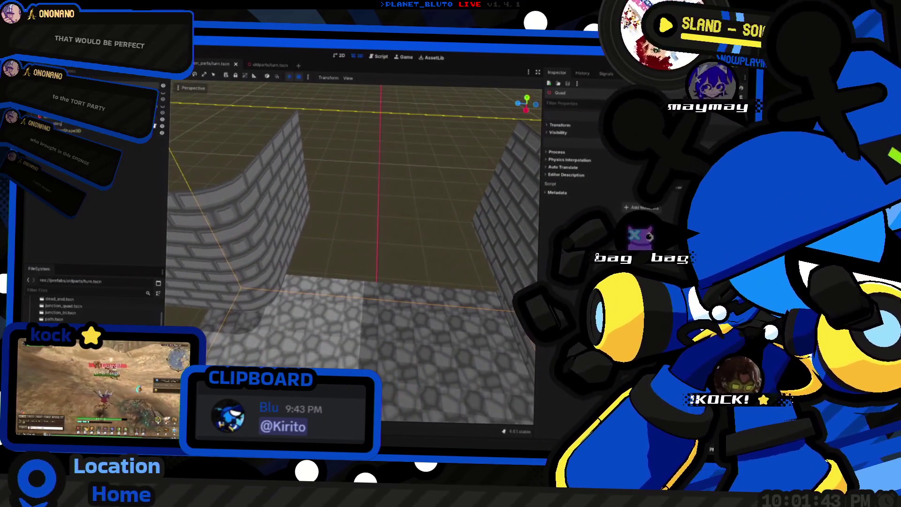
pyautogui.click(53, 121)
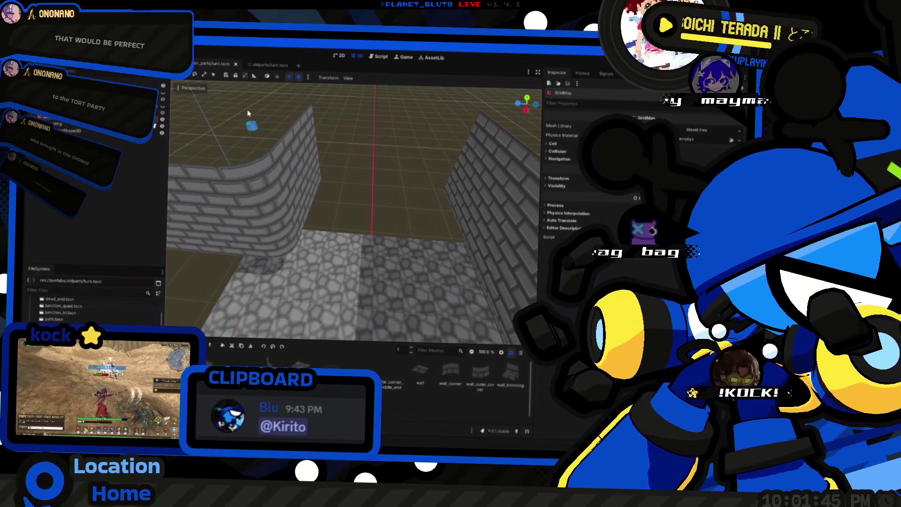
# At ground level, place a wall_corner piece and a straight wall piece beside the existing walls.
pyautogui.press('q')
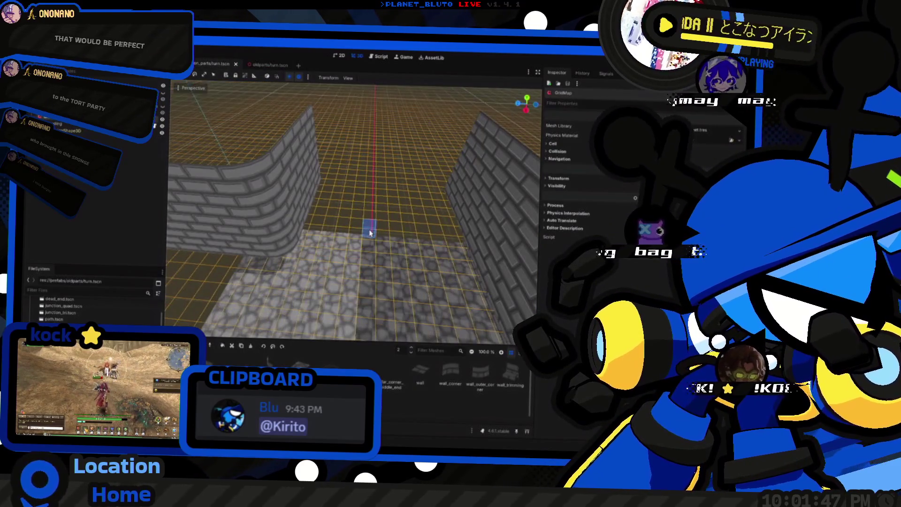
pyautogui.scroll(-5, 380, 205)
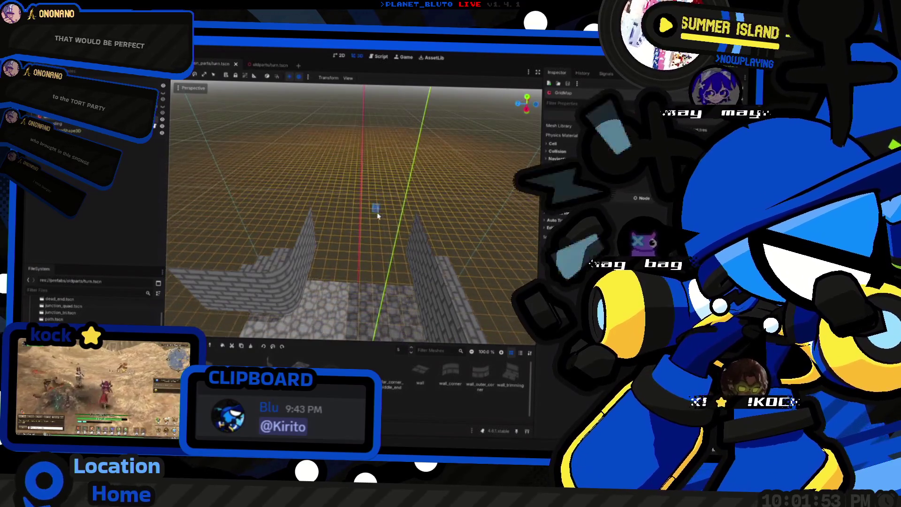
pyautogui.scroll(4, 378, 216)
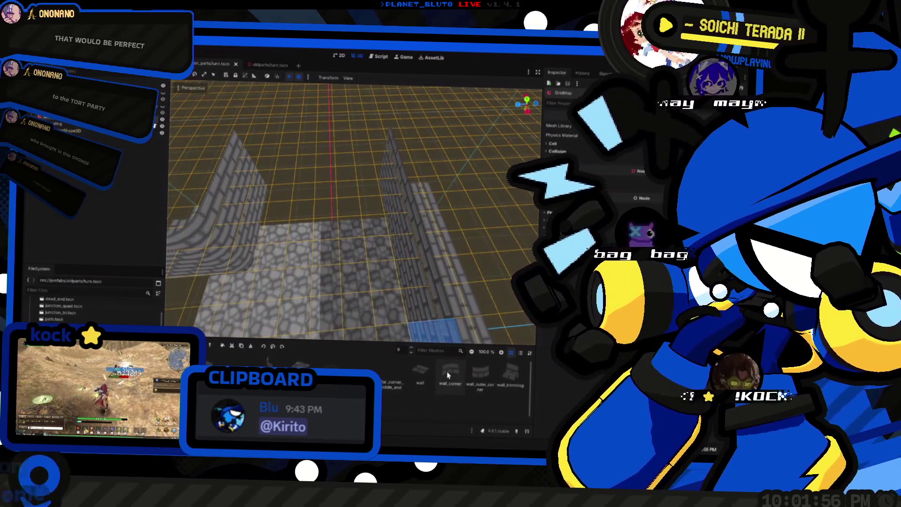
pyautogui.click(448, 375)
pyautogui.scroll(2, 390, 197)
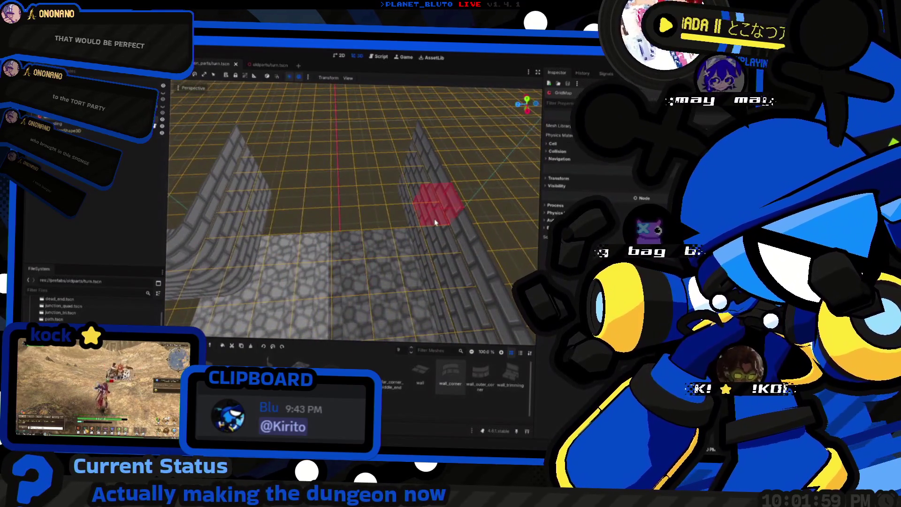
pyautogui.click(434, 219)
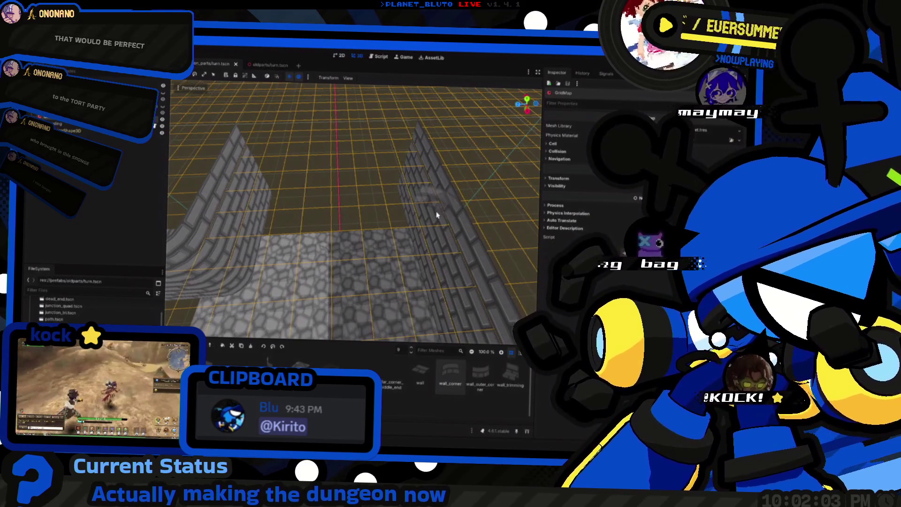
pyautogui.moveTo(422, 225); pyautogui.dragTo(220, 323)
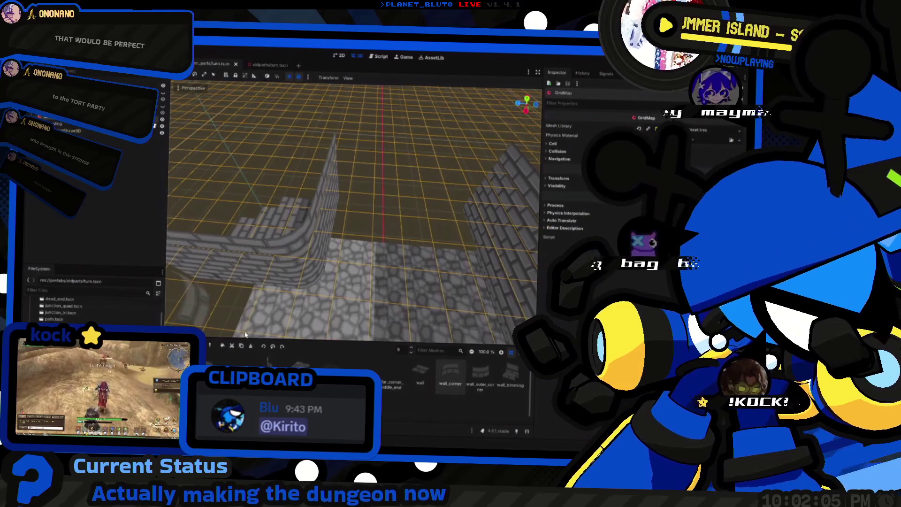
pyautogui.click(420, 371)
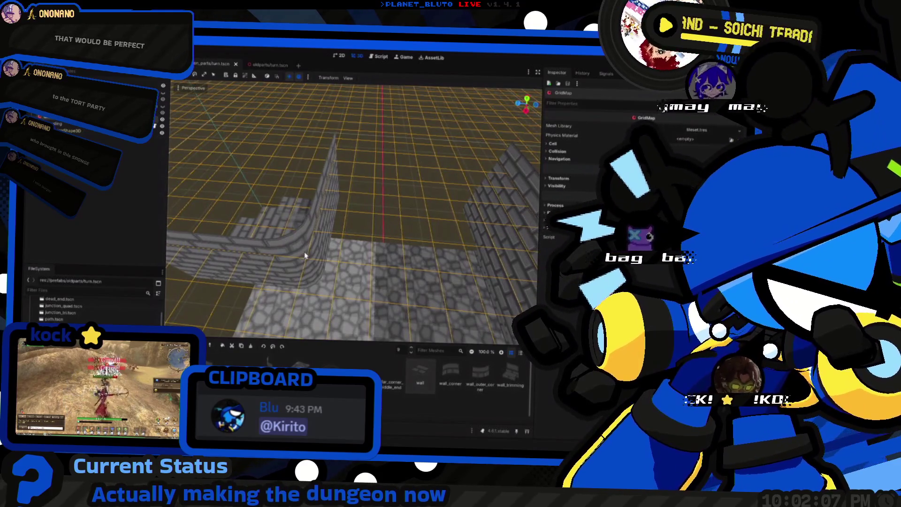
pyautogui.click(462, 263)
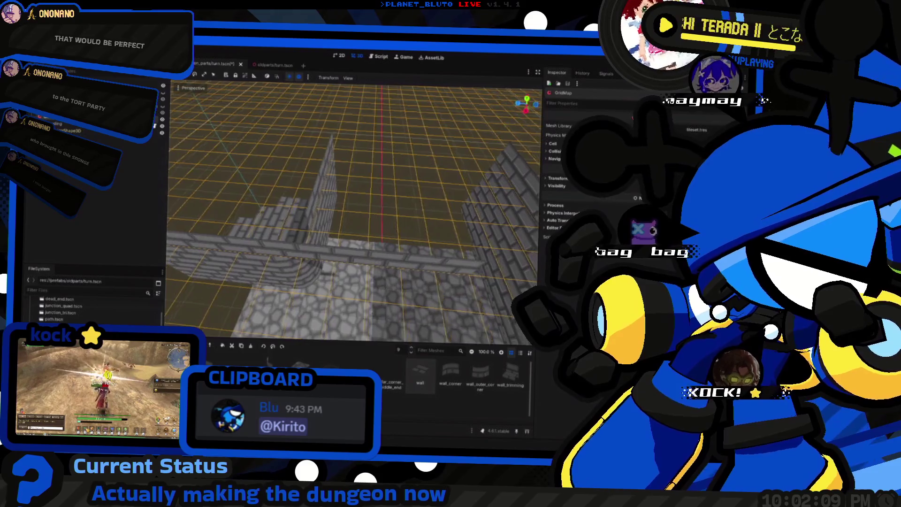
# Reselect wall_corner, inspect the corner pieces, and raise the GridMap editing floor to level 5.
pyautogui.moveTo(456, 259); pyautogui.dragTo(384, 279)
pyautogui.click(451, 371)
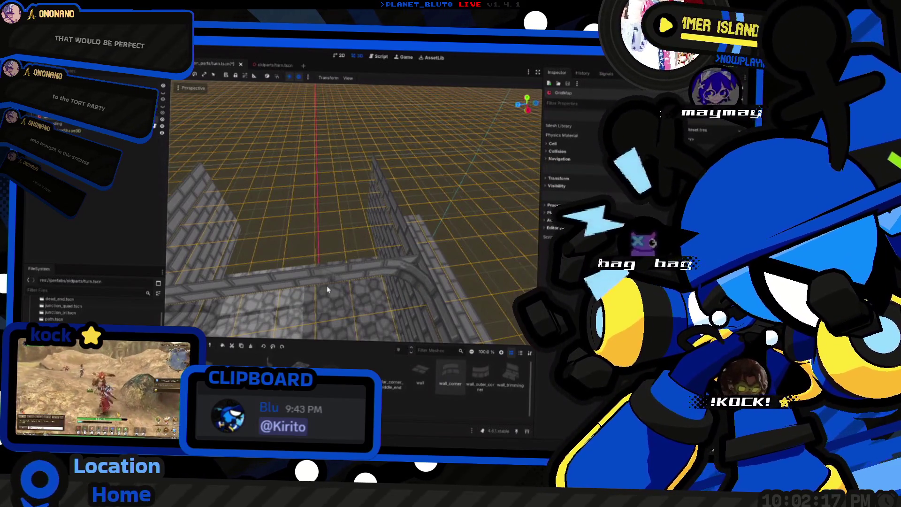
pyautogui.moveTo(328, 290); pyautogui.dragTo(282, 262)
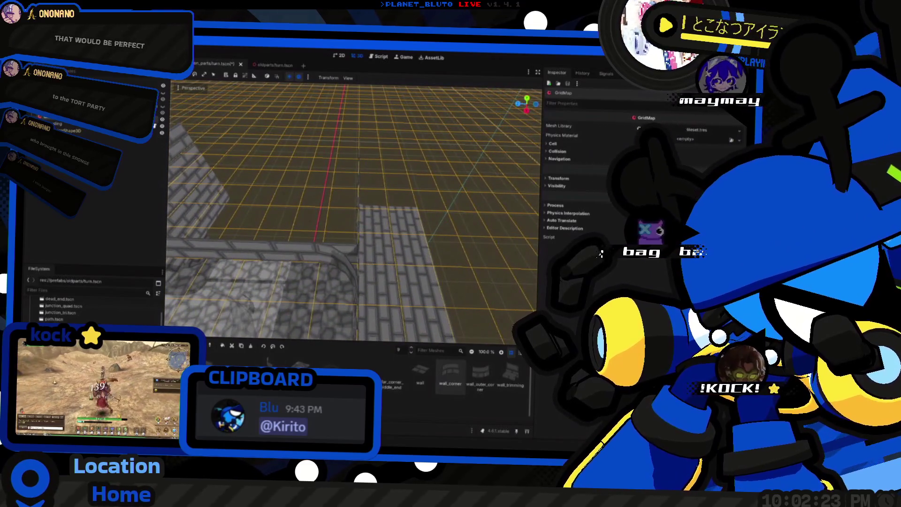
pyautogui.moveTo(337, 244); pyautogui.dragTo(368, 281)
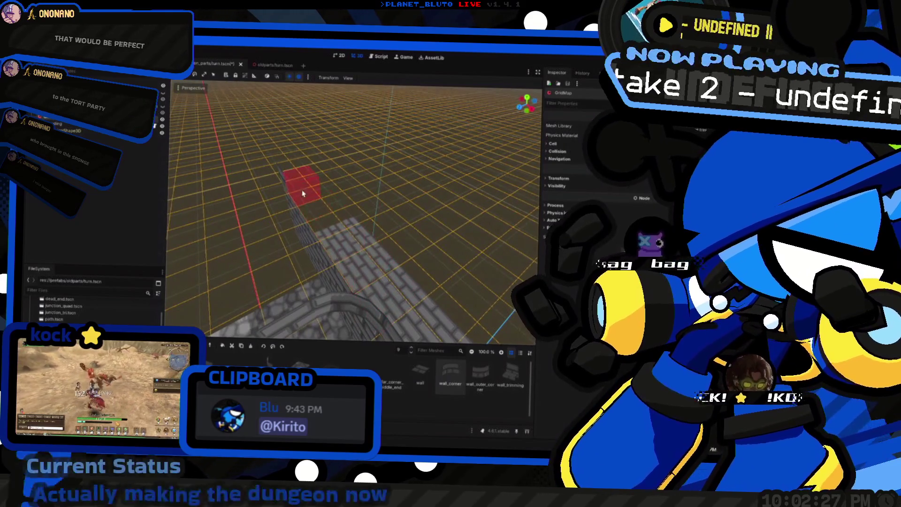
pyautogui.moveTo(267, 222); pyautogui.dragTo(302, 242)
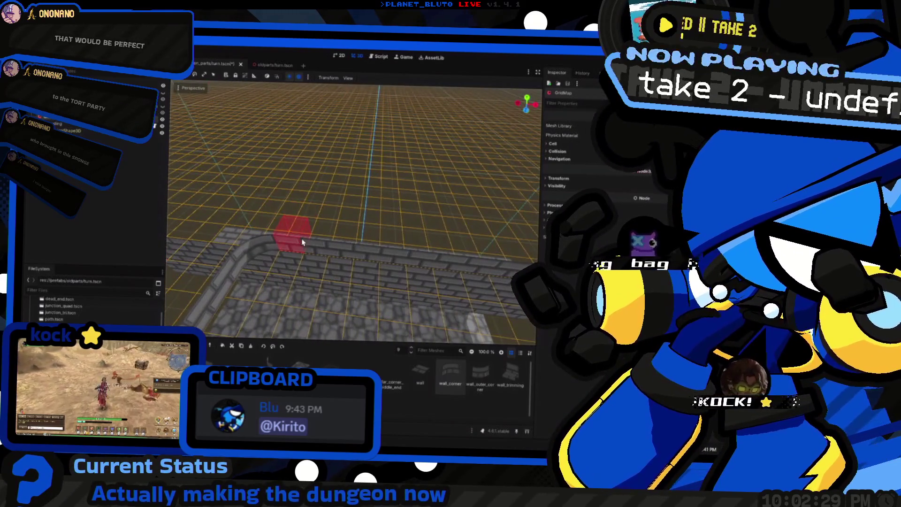
pyautogui.moveTo(199, 226)
pyautogui.mouseDown()
pyautogui.moveTo(405, 159)
pyautogui.moveTo(418, 173)
pyautogui.moveTo(413, 150)
pyautogui.moveTo(225, 191)
pyautogui.moveTo(503, 347)
pyautogui.mouseUp()
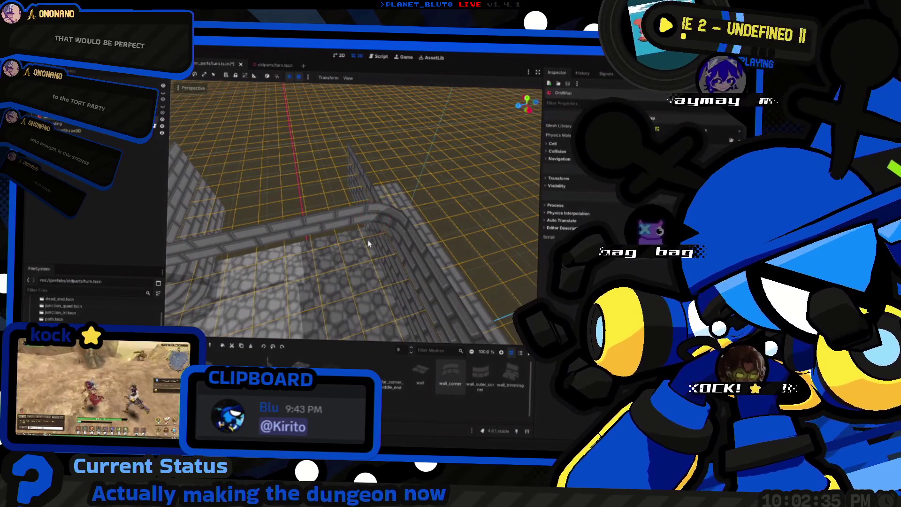
pyautogui.moveTo(380, 252); pyautogui.dragTo(372, 276)
pyautogui.press('q')
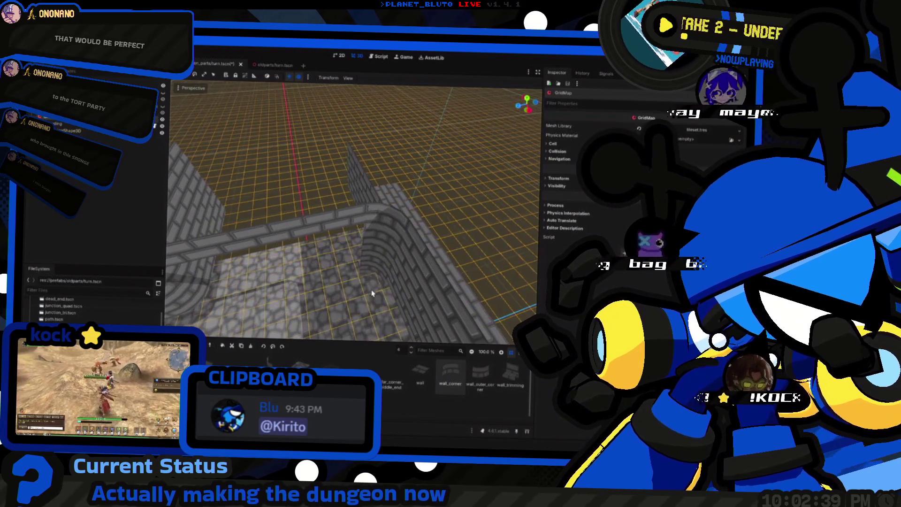
pyautogui.press('q')
pyautogui.press('q')
pyautogui.press('q')
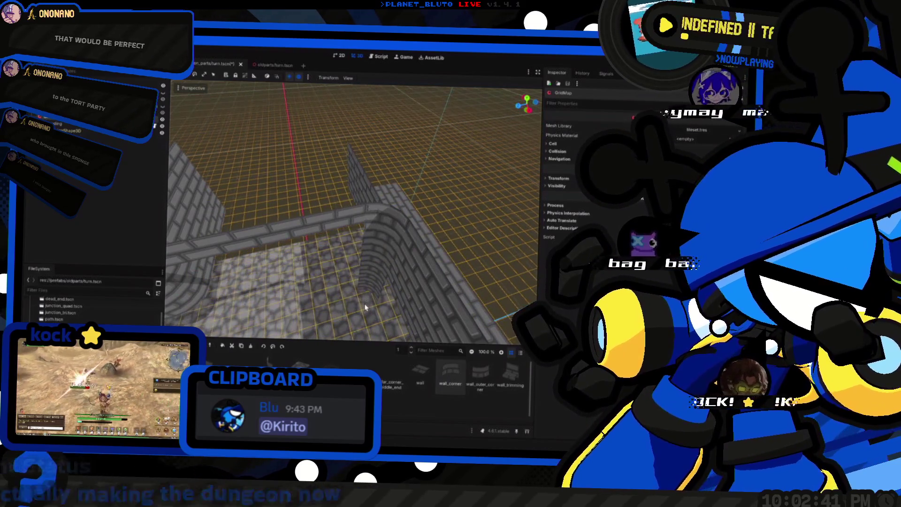
pyautogui.moveTo(364, 313)
pyautogui.mouseDown()
pyautogui.moveTo(364, 284)
pyautogui.moveTo(224, 361)
pyautogui.mouseUp()
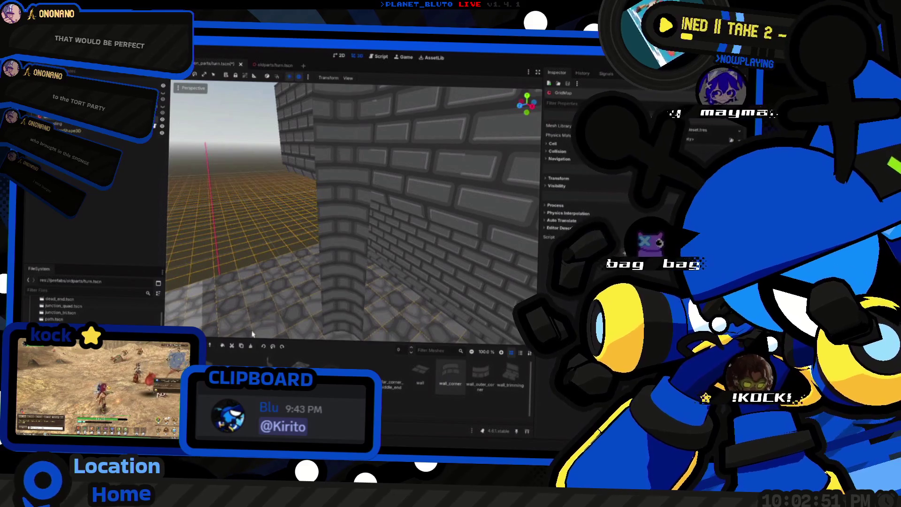
pyautogui.press('e')
pyautogui.press('e')
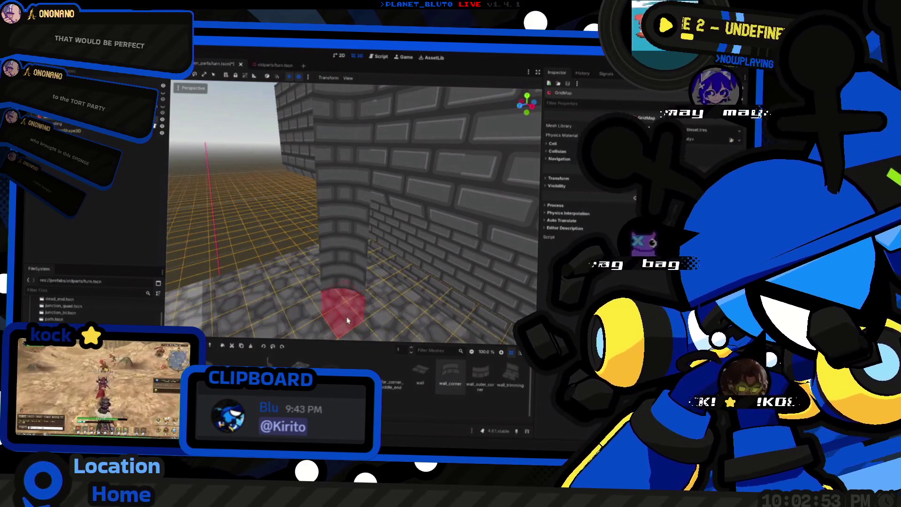
pyautogui.press('e')
pyautogui.press('e')
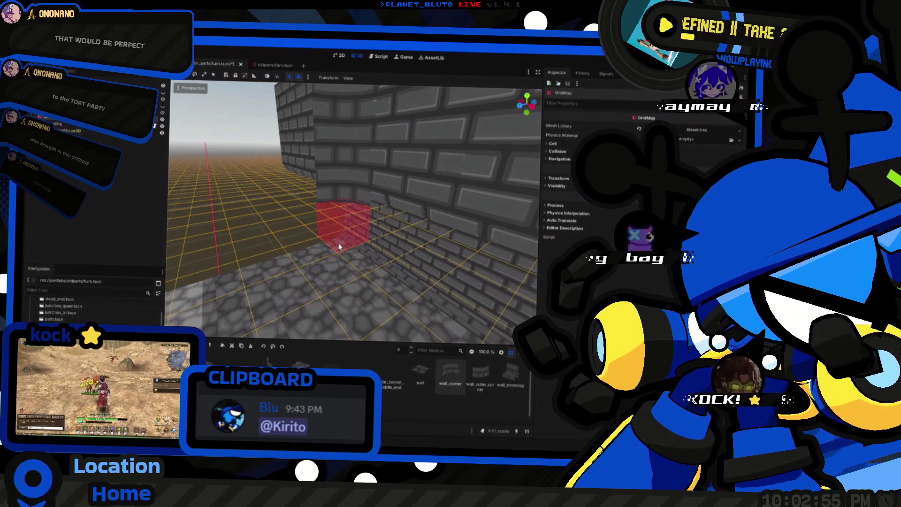
pyautogui.press('e')
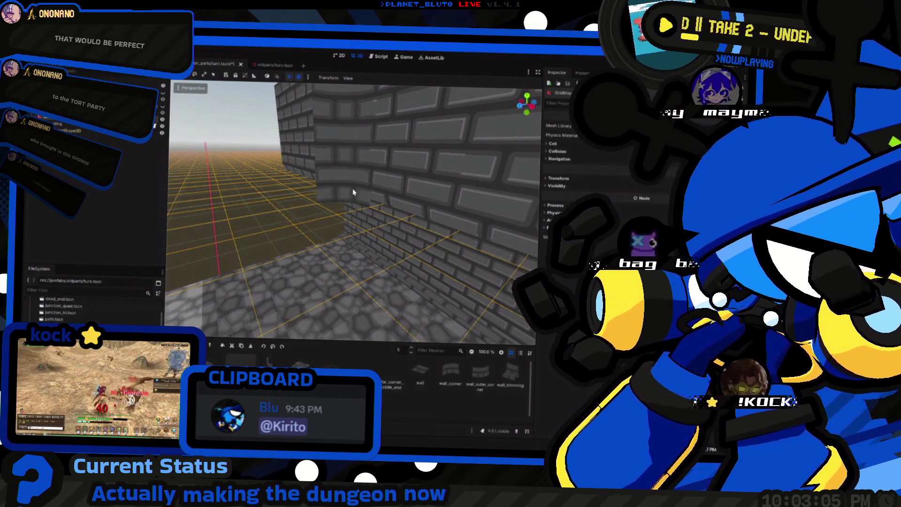
# Paint a new row of wall tiles along the room on floor level 5.
pyautogui.moveTo(349, 205); pyautogui.dragTo(277, 312)
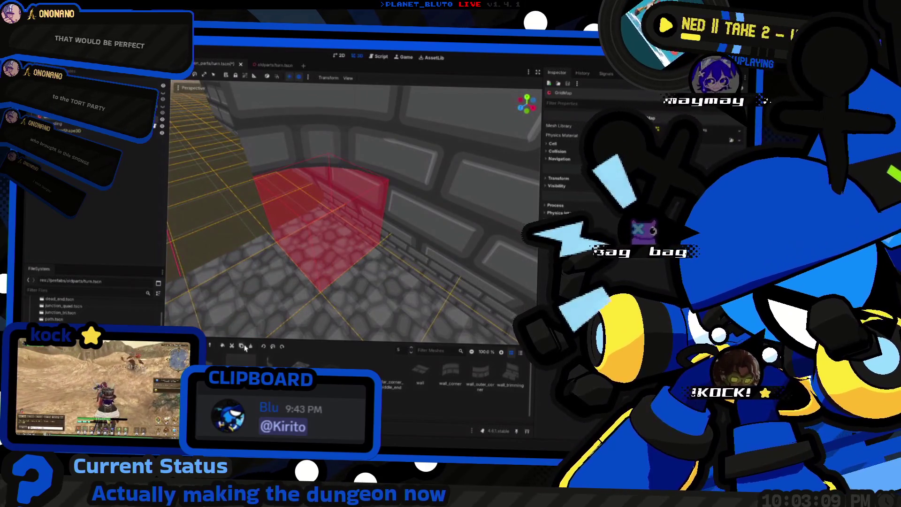
pyautogui.press('q')
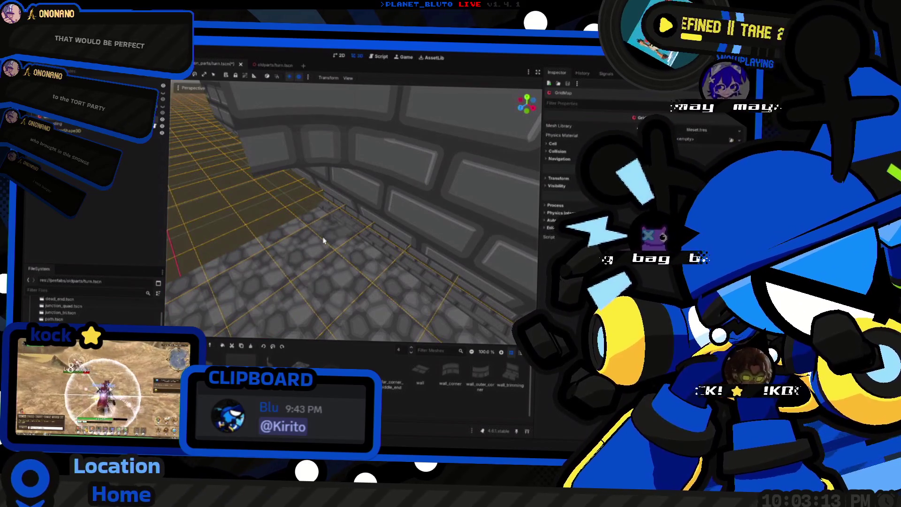
pyautogui.press('e')
pyautogui.moveTo(323, 236); pyautogui.dragTo(323, 236)
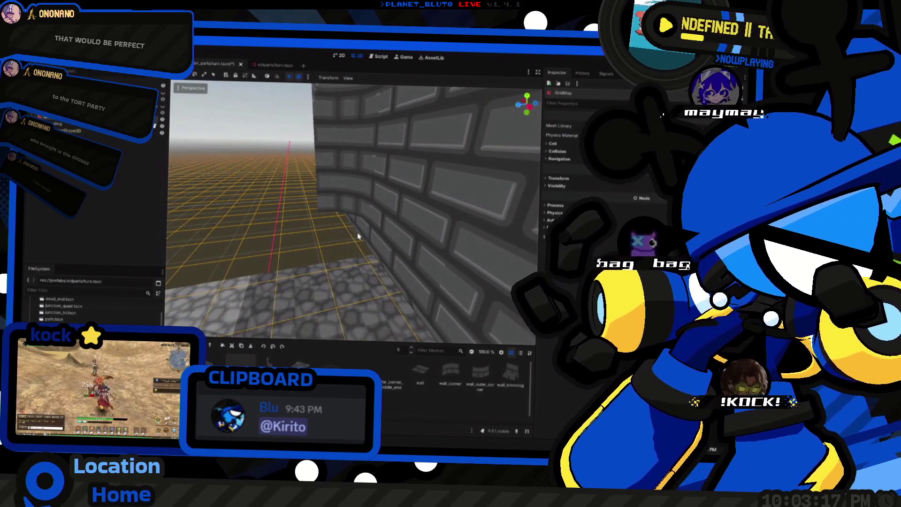
pyautogui.moveTo(313, 242); pyautogui.dragTo(312, 241)
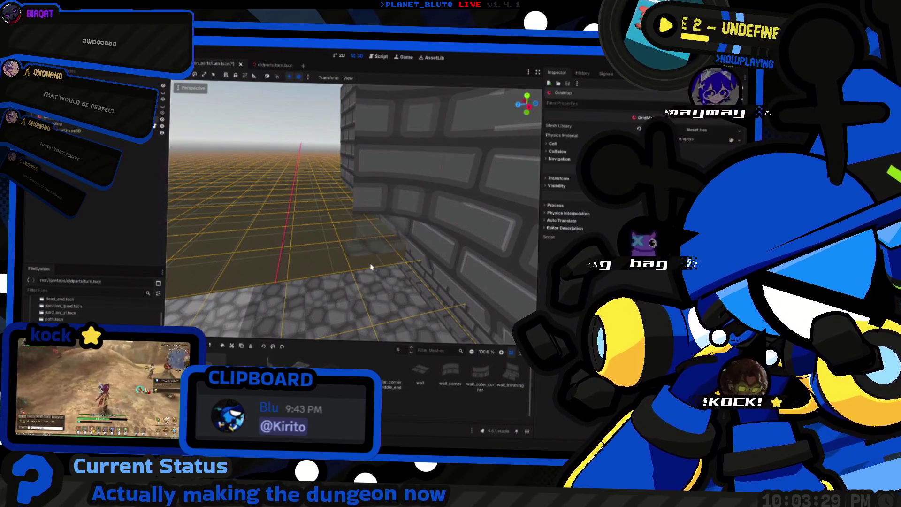
pyautogui.moveTo(340, 269)
pyautogui.mouseDown()
pyautogui.moveTo(378, 269)
pyautogui.moveTo(350, 269)
pyautogui.moveTo(412, 219)
pyautogui.moveTo(261, 224)
pyautogui.mouseUp()
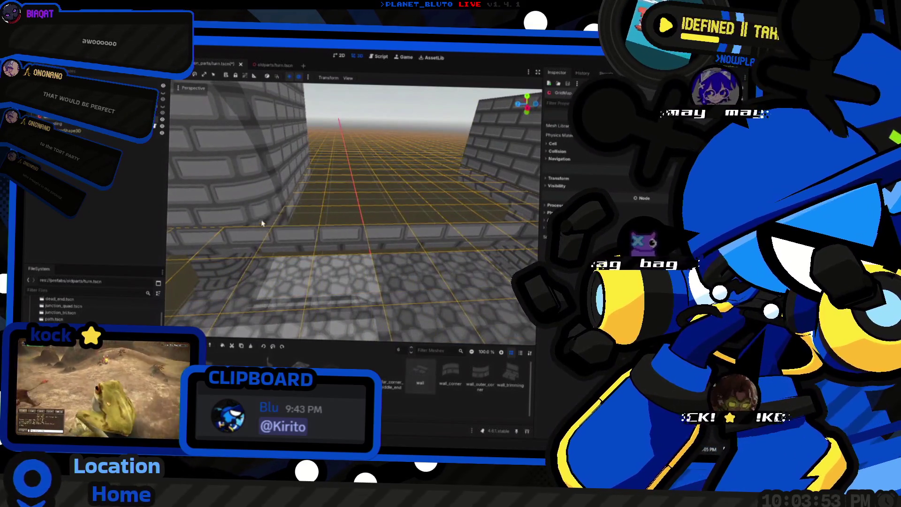
pyautogui.moveTo(301, 217); pyautogui.dragTo(403, 208)
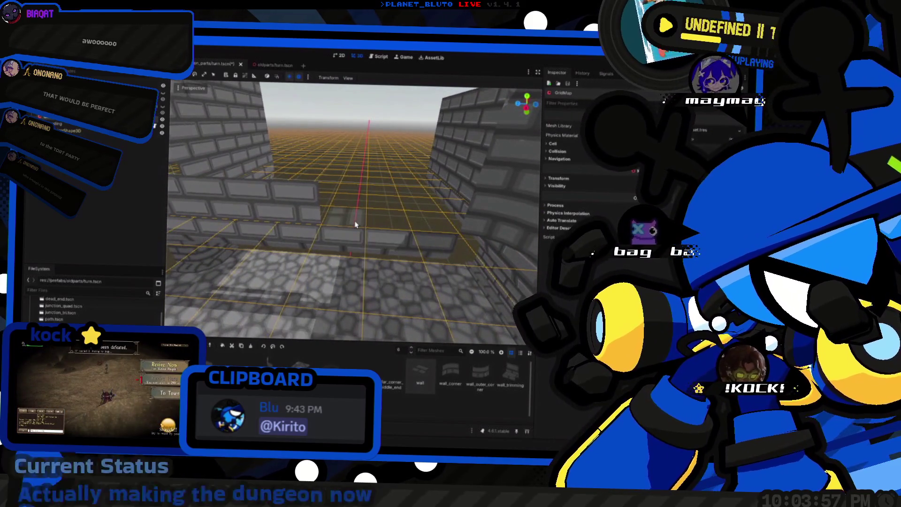
# Fly over the turn room while stepping the GridMap floor up to level 8.
pyautogui.scroll(5, 355, 224)
pyautogui.scroll(2, 355, 224)
pyautogui.press('w')
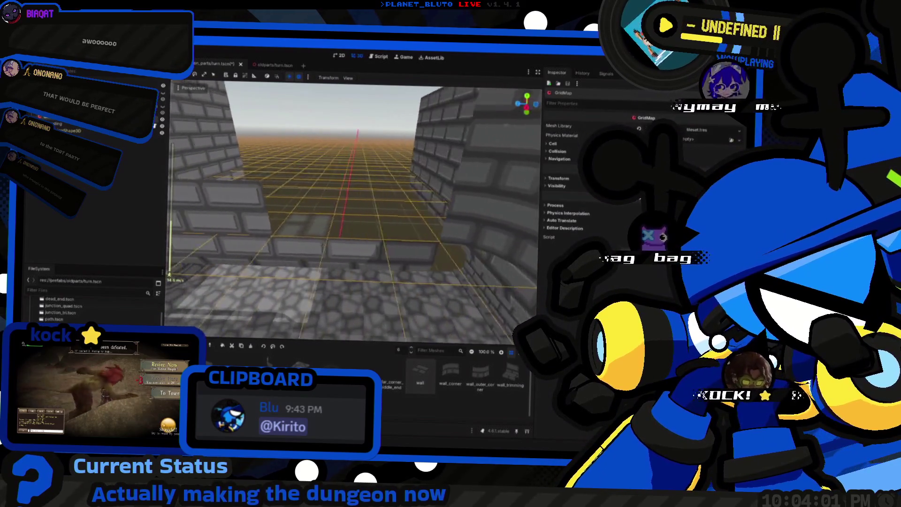
pyautogui.press('s')
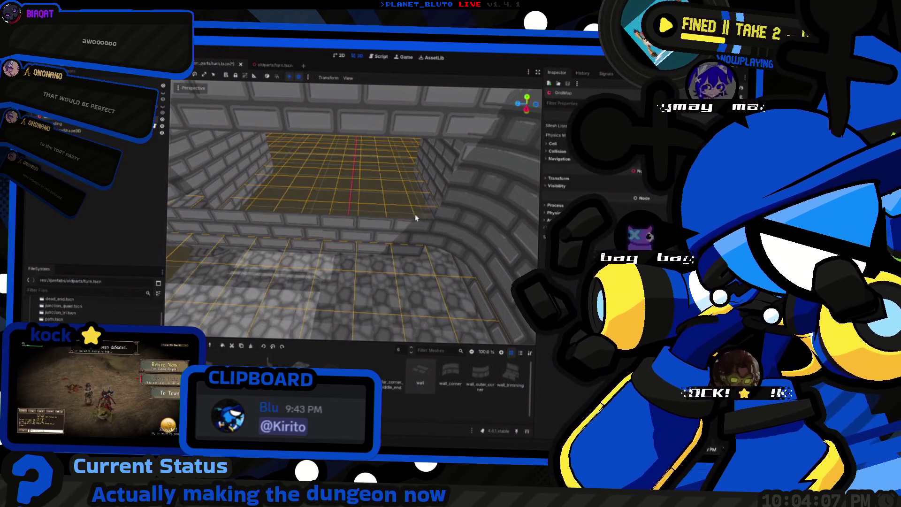
pyautogui.press('e')
pyautogui.scroll(-2, 398, 244)
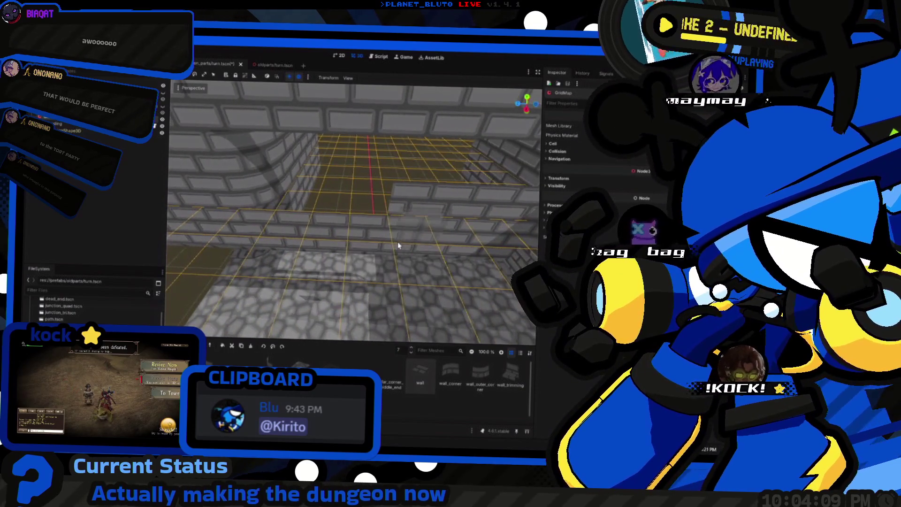
pyautogui.press('e')
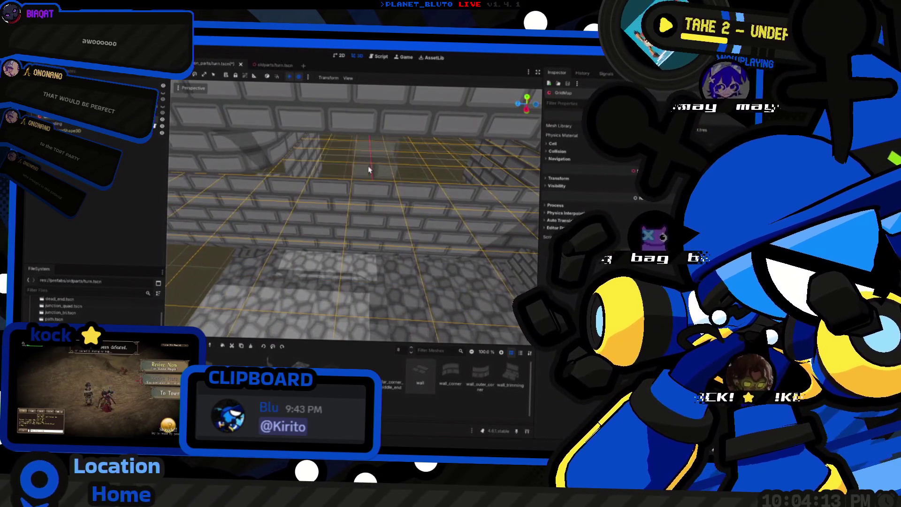
pyautogui.scroll(-2, 360, 167)
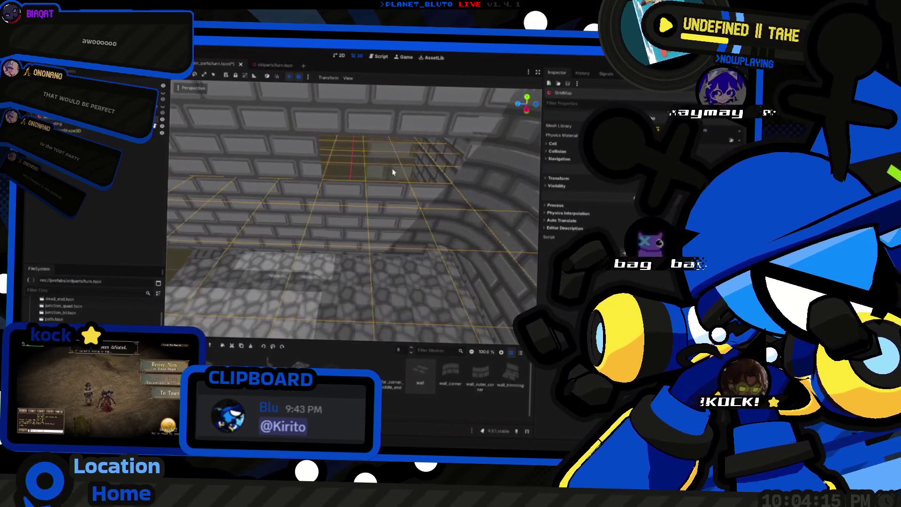
# Fly into the walled room and set the GridMap working floor to level 5.
pyautogui.moveTo(423, 165); pyautogui.dragTo(423, 140)
pyautogui.moveTo(357, 188)
pyautogui.mouseDown()
pyautogui.moveTo(356, 235)
pyautogui.moveTo(305, 234)
pyautogui.mouseUp()
pyautogui.press('w')
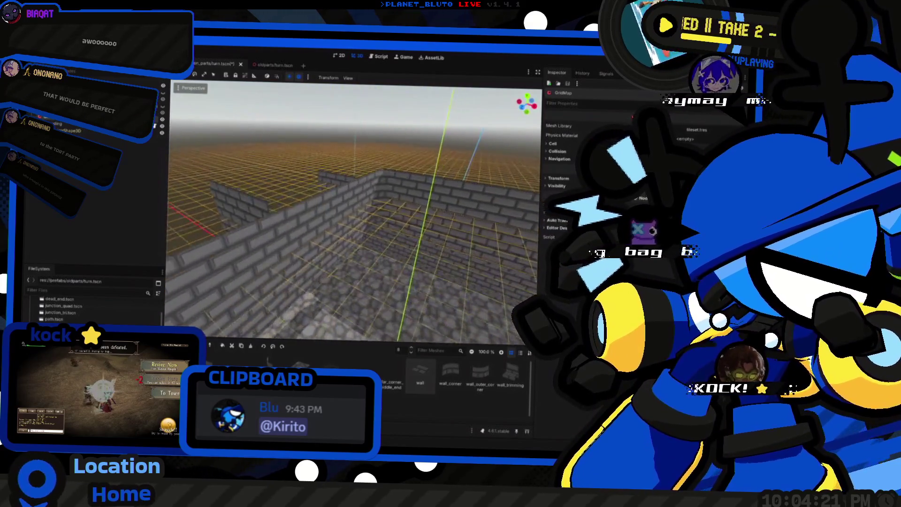
pyautogui.press('w')
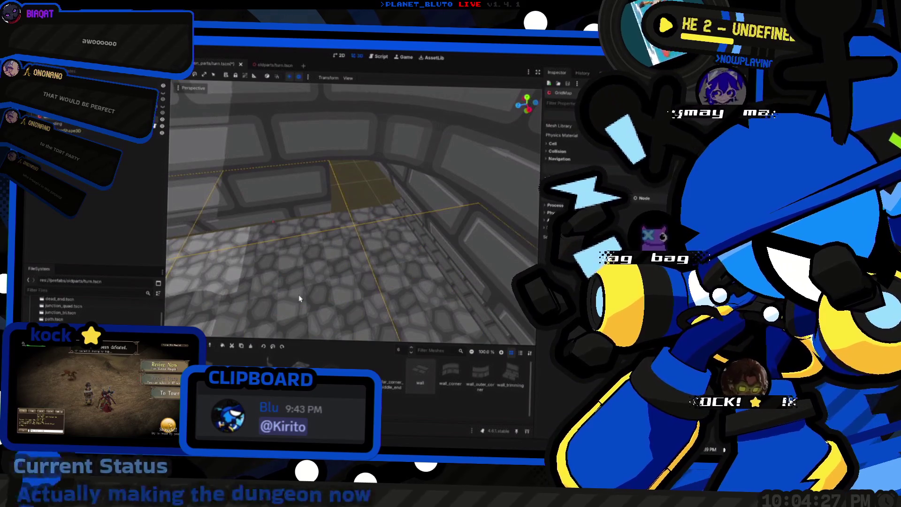
pyautogui.press('e')
pyautogui.press('e')
pyautogui.press('e')
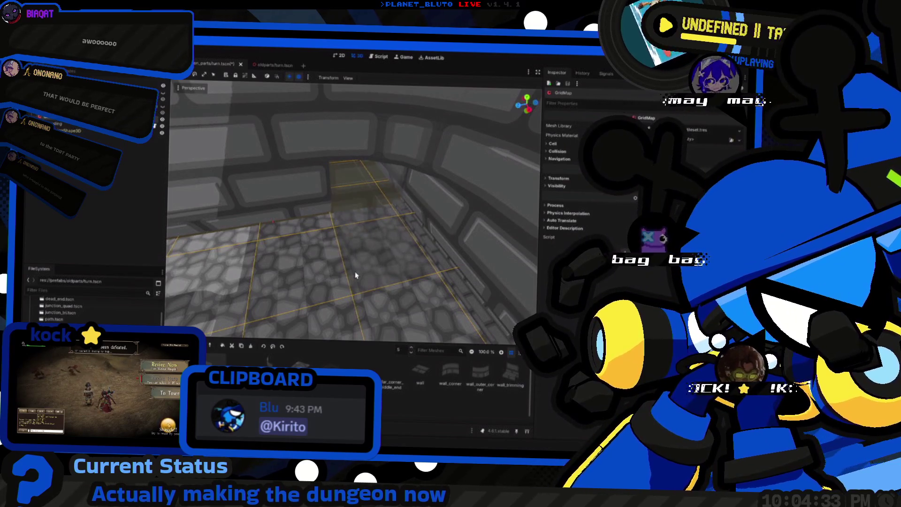
pyautogui.moveTo(357, 209)
pyautogui.mouseDown()
pyautogui.moveTo(358, 188)
pyautogui.moveTo(328, 188)
pyautogui.moveTo(349, 257)
pyautogui.mouseUp()
pyautogui.moveTo(337, 163)
pyautogui.mouseDown()
pyautogui.moveTo(324, 179)
pyautogui.moveTo(338, 187)
pyautogui.moveTo(329, 188)
pyautogui.mouseUp()
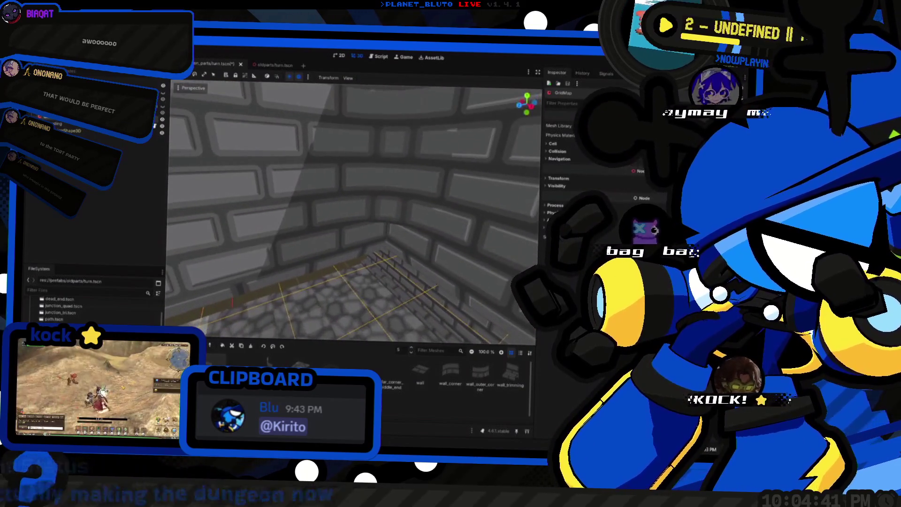
# Open dead_end.tscn in a new scene tab, fly around its room, then return to turn.
pyautogui.click(303, 67)
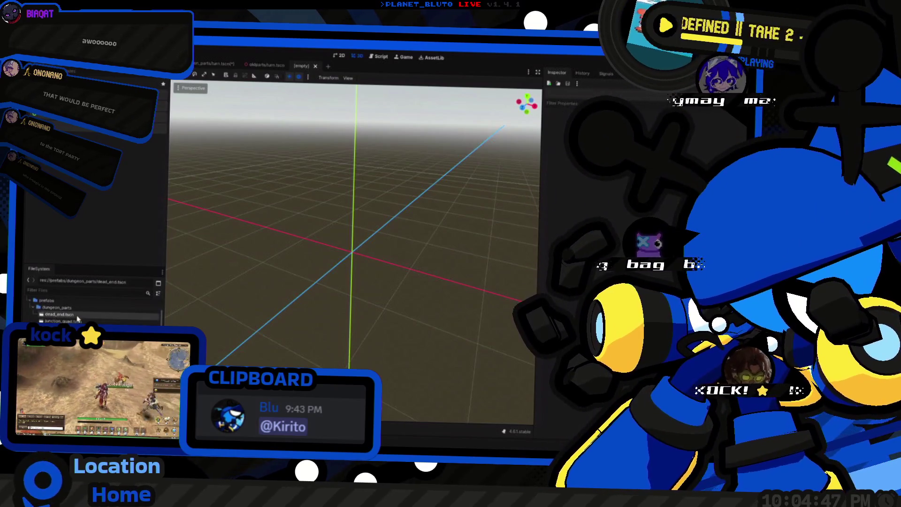
pyautogui.doubleClick(78, 318)
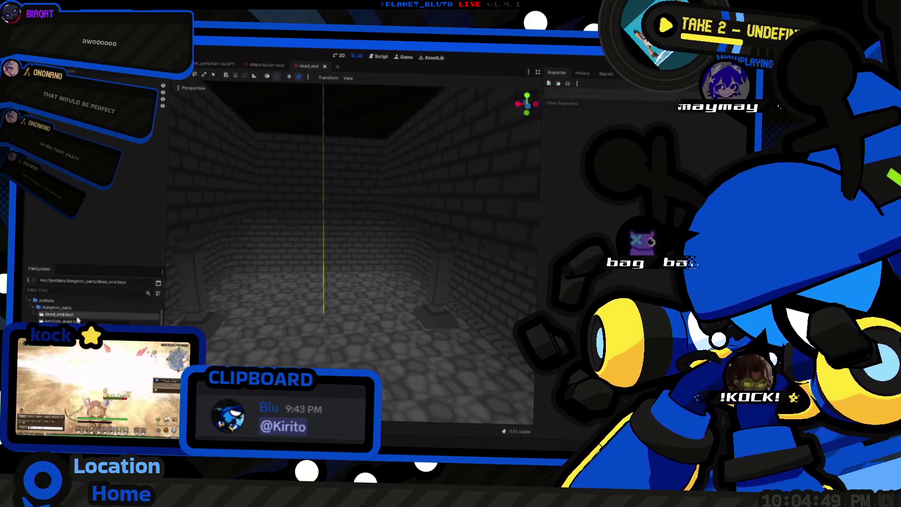
pyautogui.press('w')
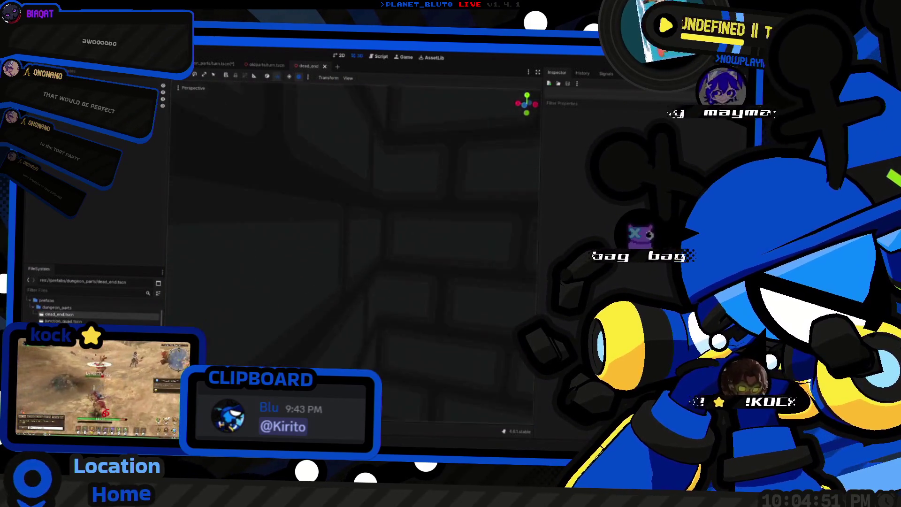
pyautogui.press('s')
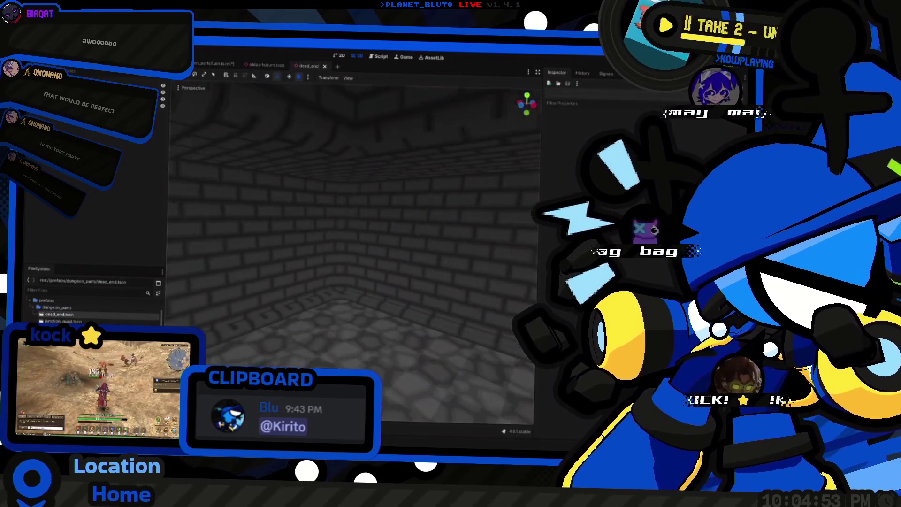
pyautogui.press('s')
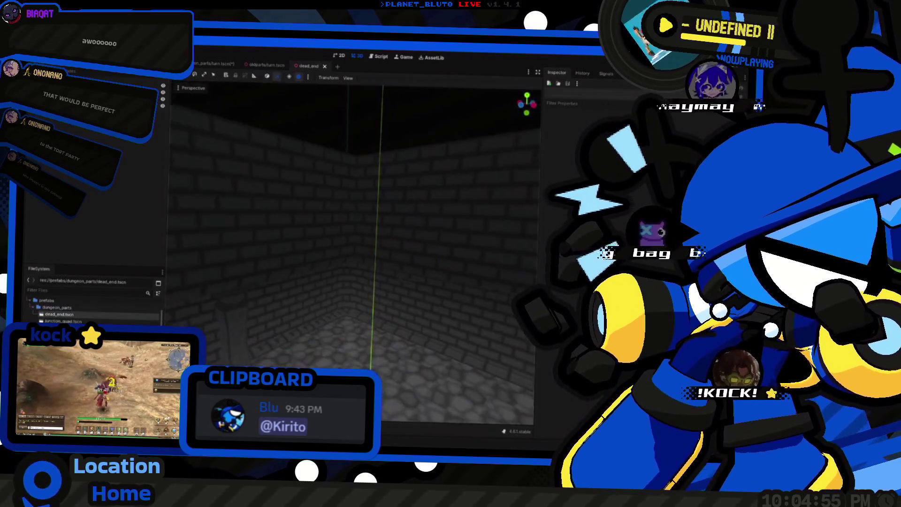
pyautogui.click(196, 63)
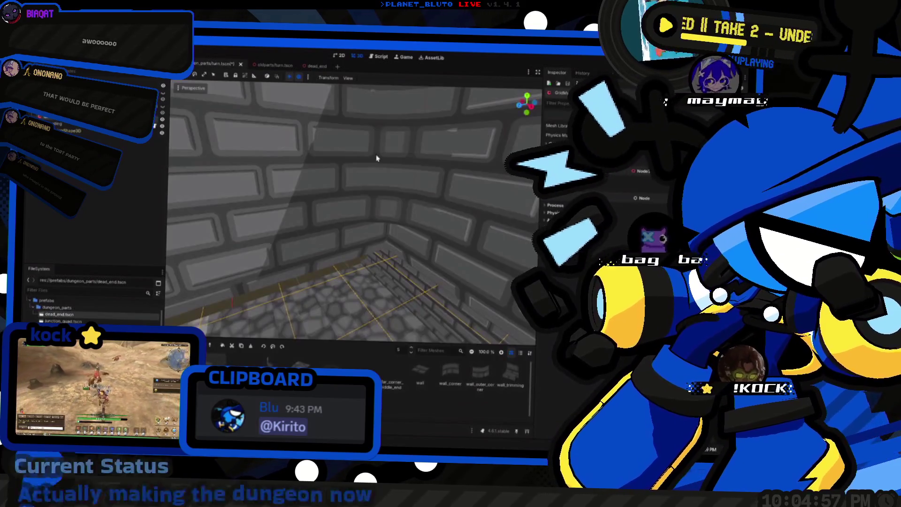
# Move in close on the turn scene's walls and raise the GridMap floor from 4 to 5.
pyautogui.press('w')
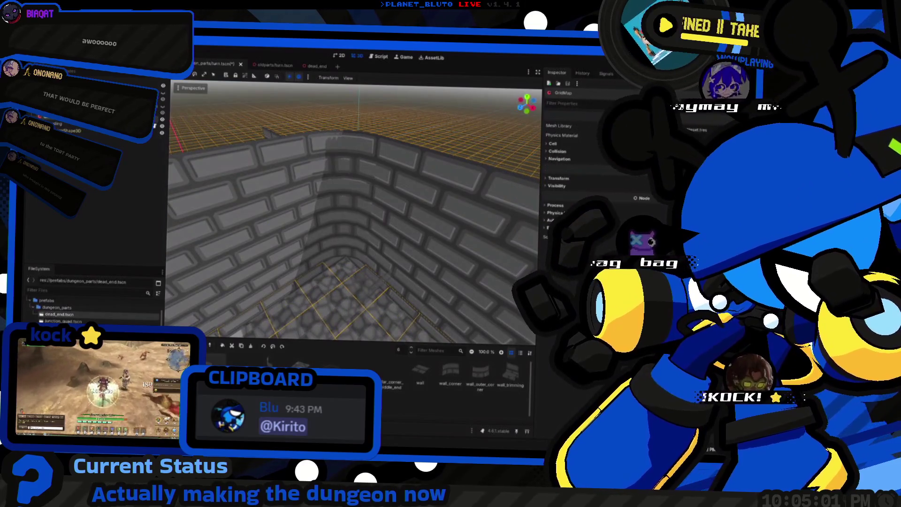
pyautogui.scroll(-5, 338, 268)
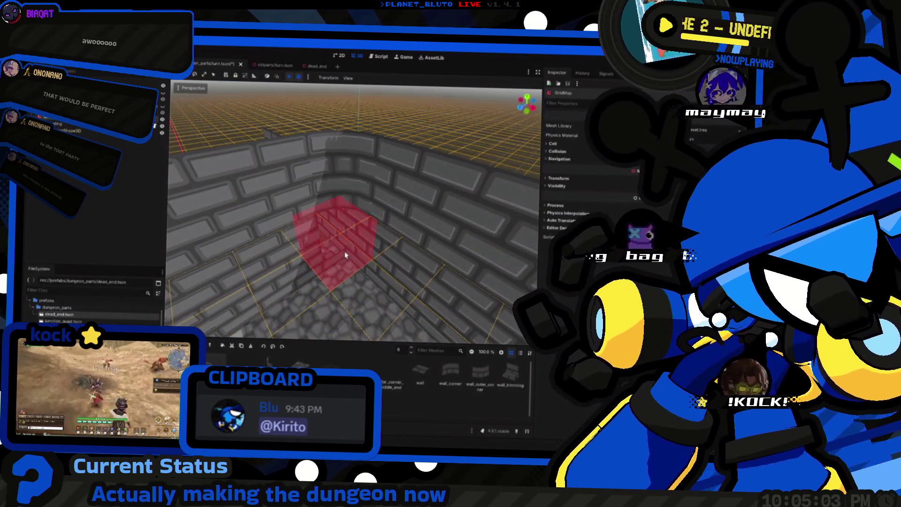
pyautogui.scroll(3, 345, 188)
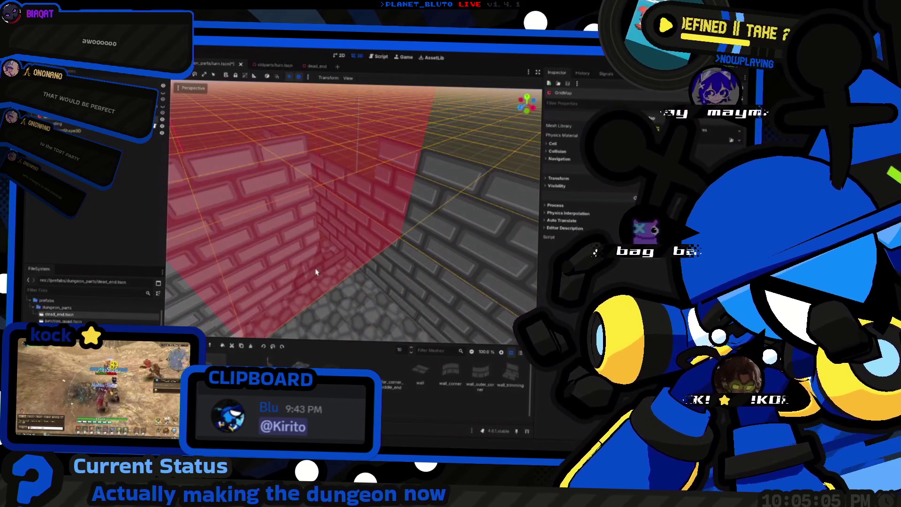
pyautogui.scroll(-3, 317, 260)
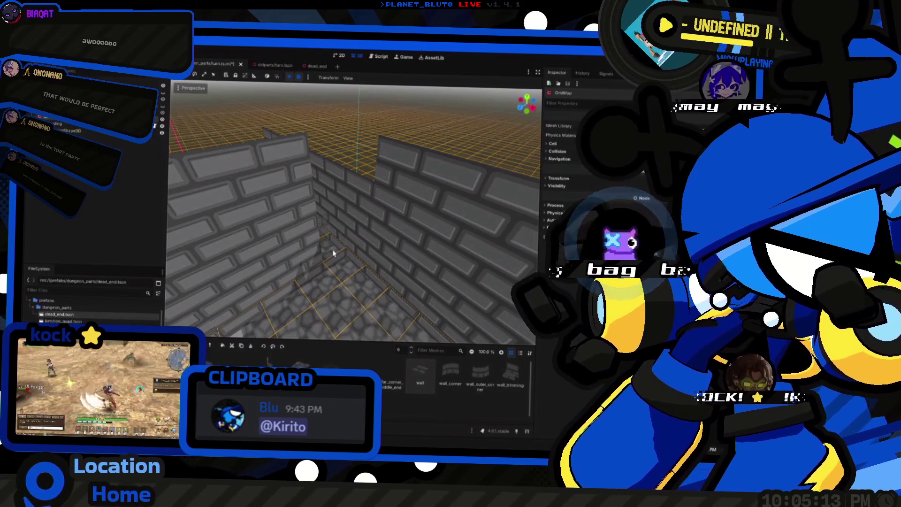
pyautogui.scroll(-3, 332, 252)
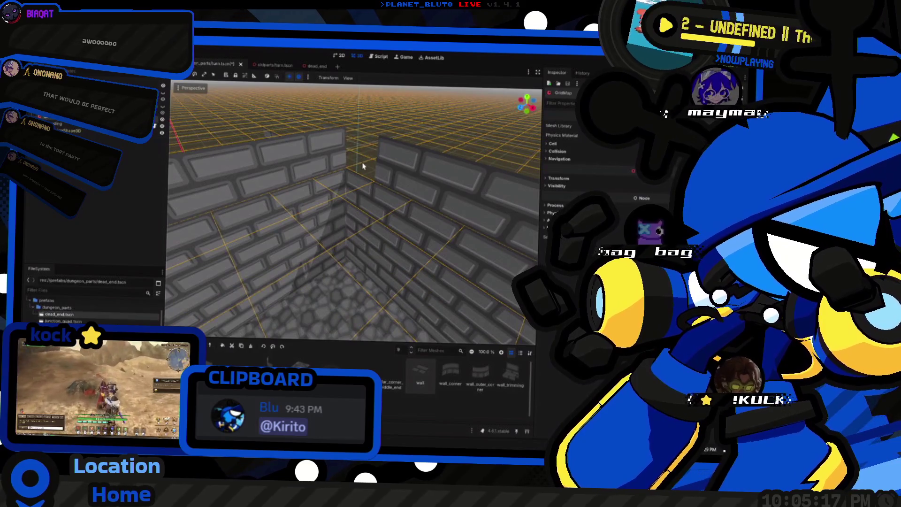
pyautogui.moveTo(350, 183)
pyautogui.mouseDown()
pyautogui.moveTo(329, 216)
pyautogui.moveTo(349, 251)
pyautogui.moveTo(340, 195)
pyautogui.moveTo(335, 219)
pyautogui.mouseUp()
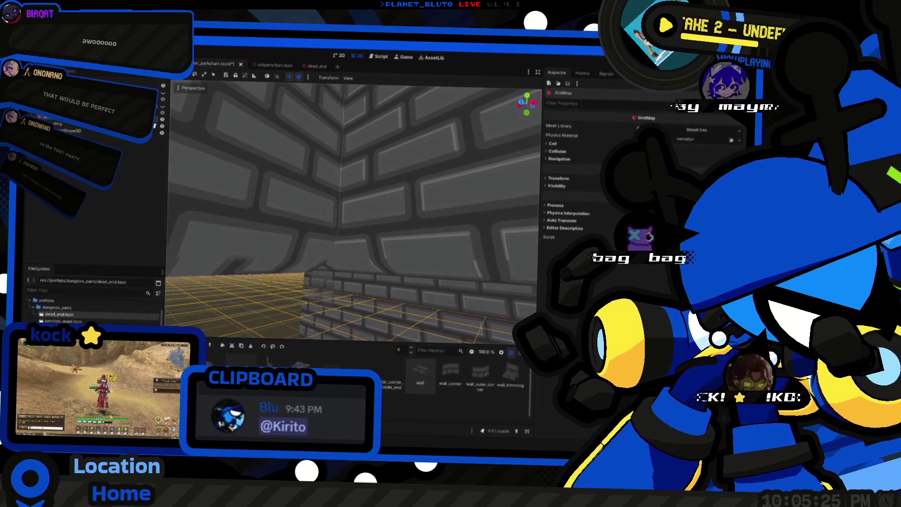
pyautogui.press('e')
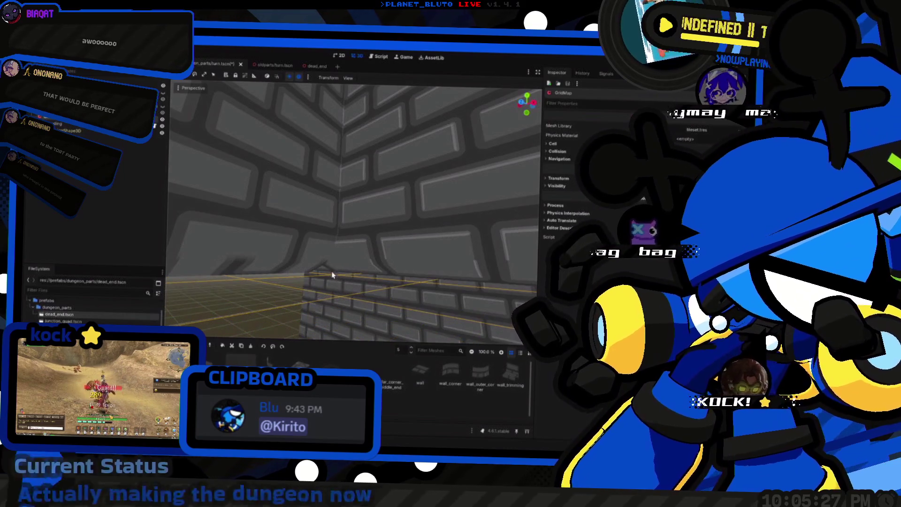
# Box-select the GridMap cells along the front wall base.
pyautogui.moveTo(354, 213)
pyautogui.mouseDown()
pyautogui.moveTo(298, 242)
pyautogui.moveTo(295, 269)
pyautogui.mouseUp()
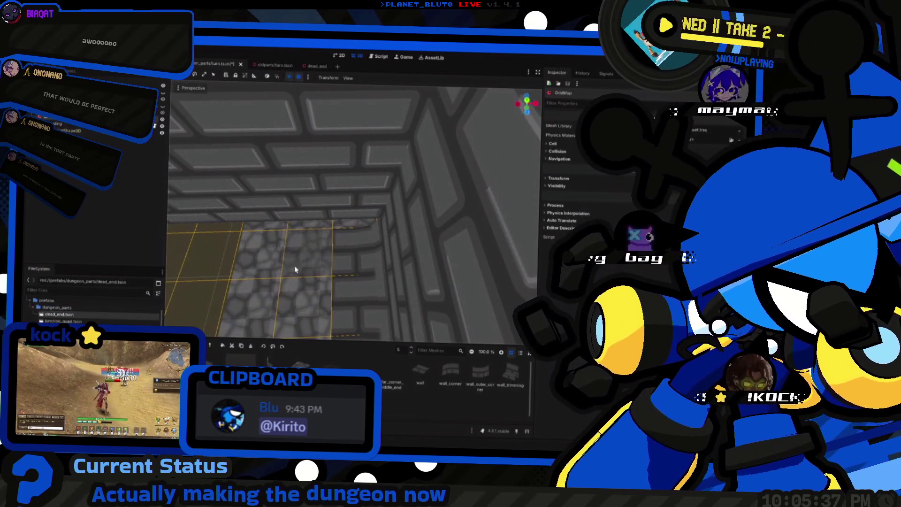
pyautogui.moveTo(345, 222)
pyautogui.mouseDown()
pyautogui.moveTo(329, 230)
pyautogui.moveTo(329, 193)
pyautogui.moveTo(329, 230)
pyautogui.moveTo(369, 249)
pyautogui.moveTo(340, 230)
pyautogui.mouseUp()
pyautogui.moveTo(428, 230); pyautogui.dragTo(489, 245)
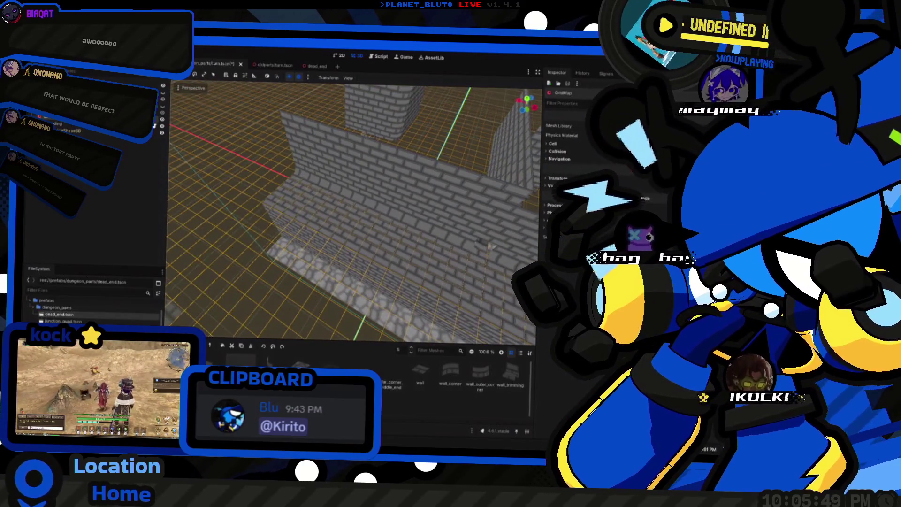
pyautogui.moveTo(302, 192); pyautogui.dragTo(472, 271)
pyautogui.moveTo(413, 237)
pyautogui.mouseDown()
pyautogui.moveTo(356, 263)
pyautogui.moveTo(297, 323)
pyautogui.moveTo(262, 218)
pyautogui.moveTo(489, 261)
pyautogui.mouseUp()
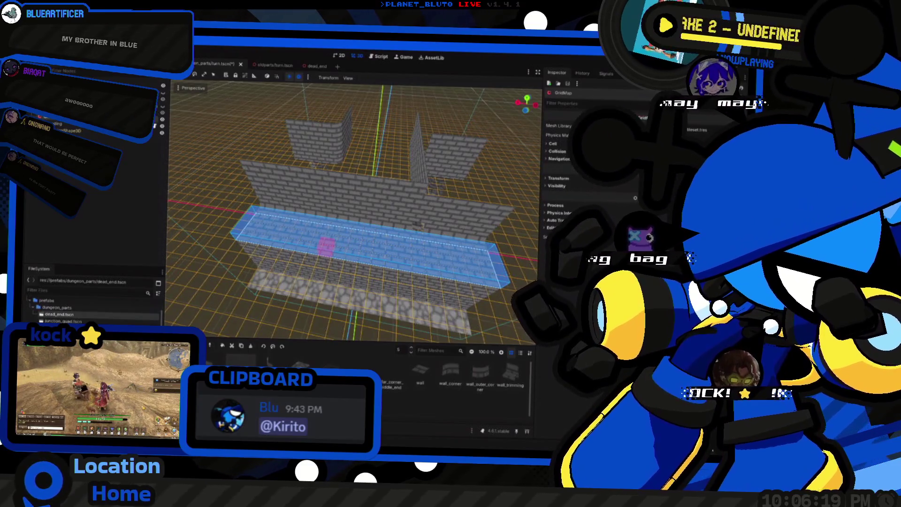
pyautogui.click(522, 354)
pyautogui.click(511, 354)
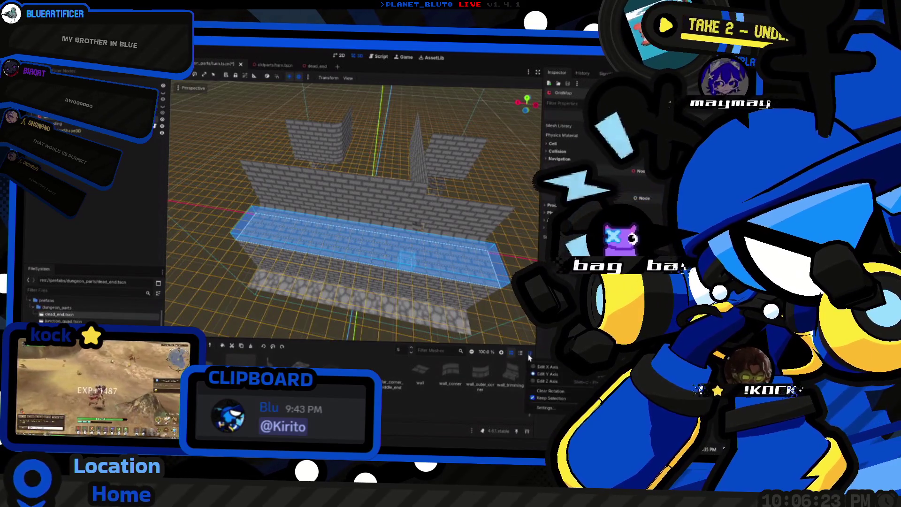
pyautogui.press('Escape')
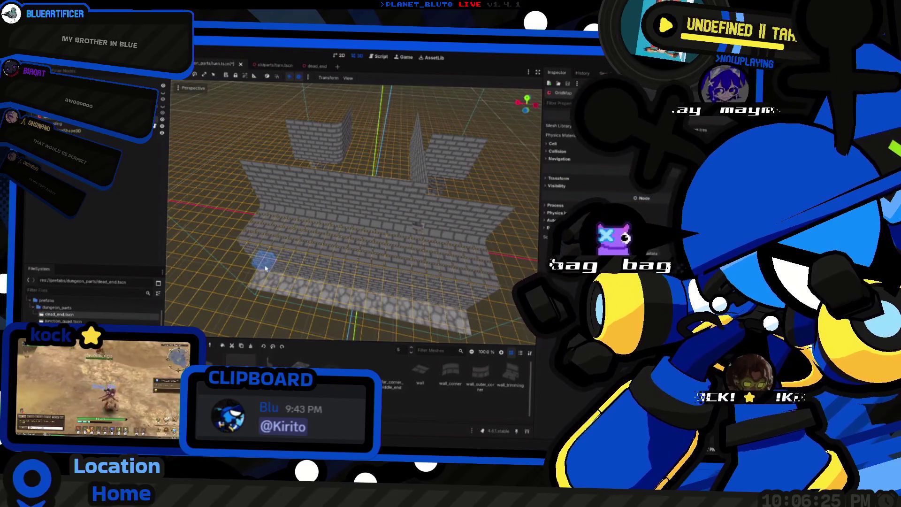
pyautogui.moveTo(256, 220); pyautogui.dragTo(485, 281)
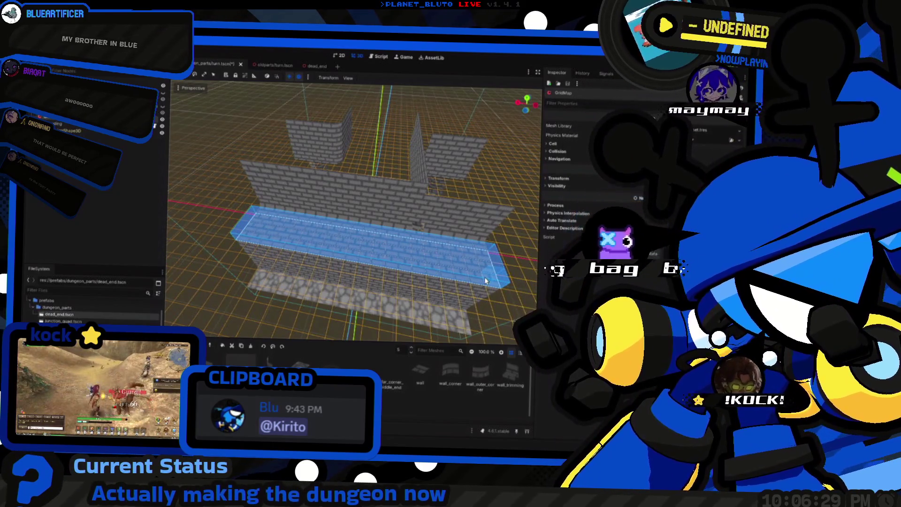
pyautogui.press('Escape')
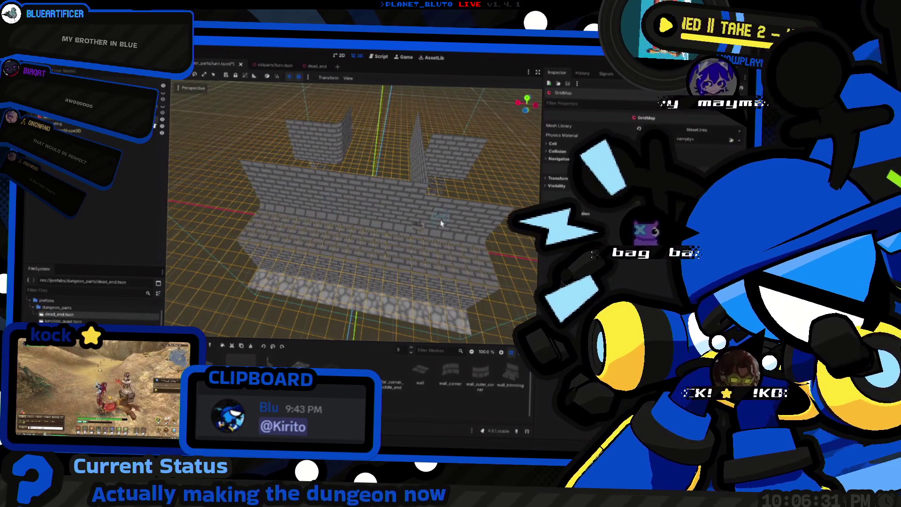
pyautogui.scroll(5, 361, 235)
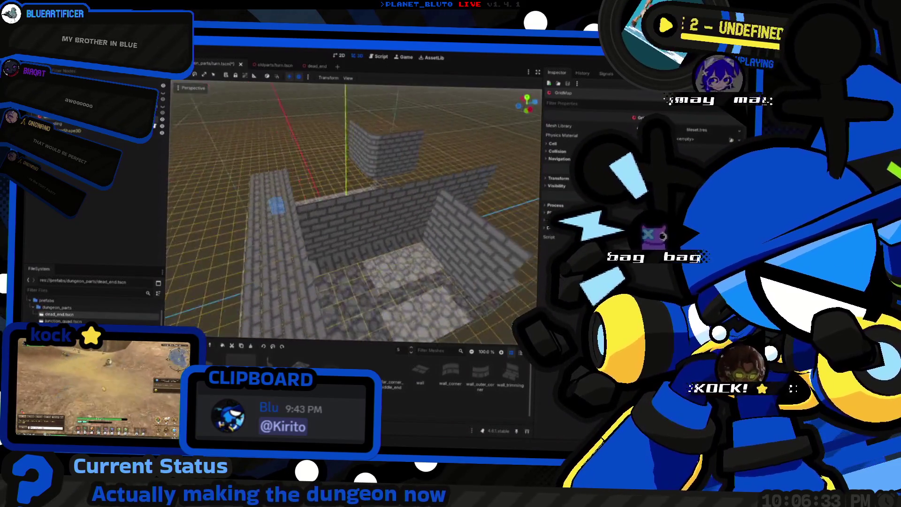
pyautogui.scroll(-5, 355, 211)
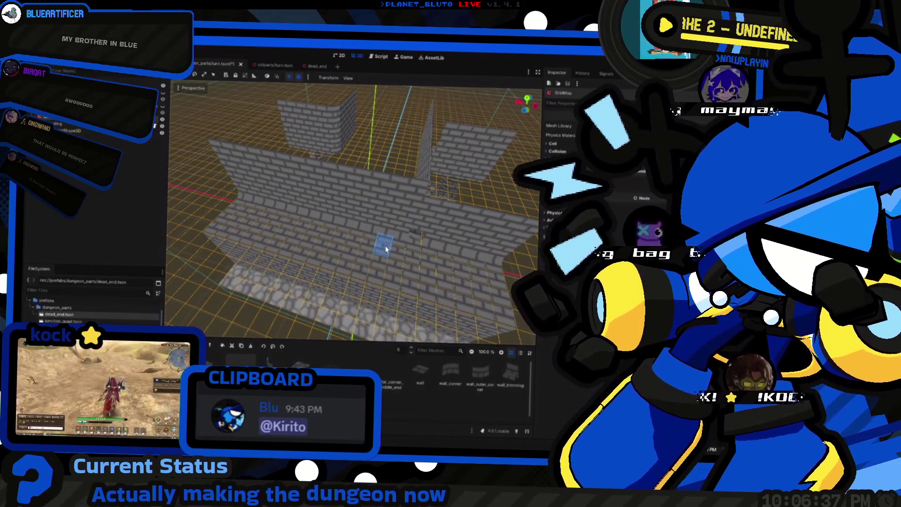
pyautogui.moveTo(251, 233); pyautogui.dragTo(398, 241)
pyautogui.moveTo(325, 241)
pyautogui.mouseDown()
pyautogui.moveTo(498, 265)
pyautogui.moveTo(479, 304)
pyautogui.mouseUp()
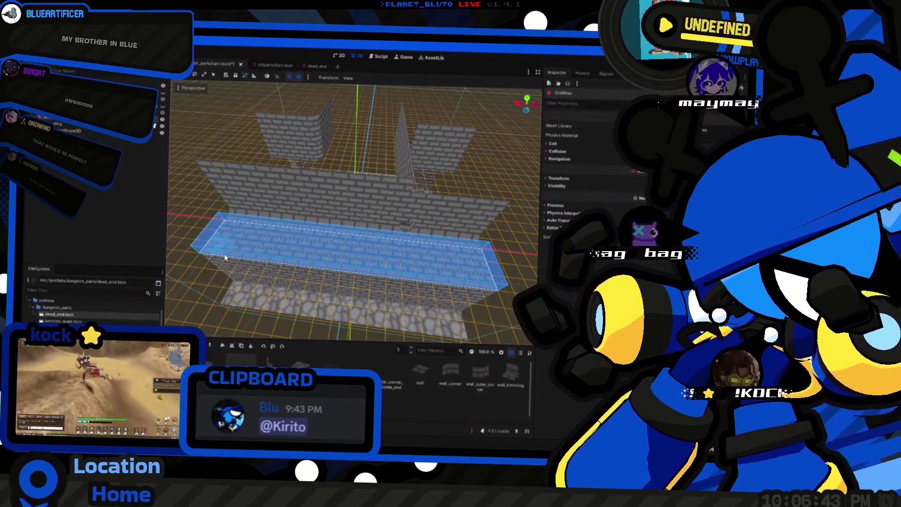
pyautogui.moveTo(243, 269); pyautogui.dragTo(483, 279)
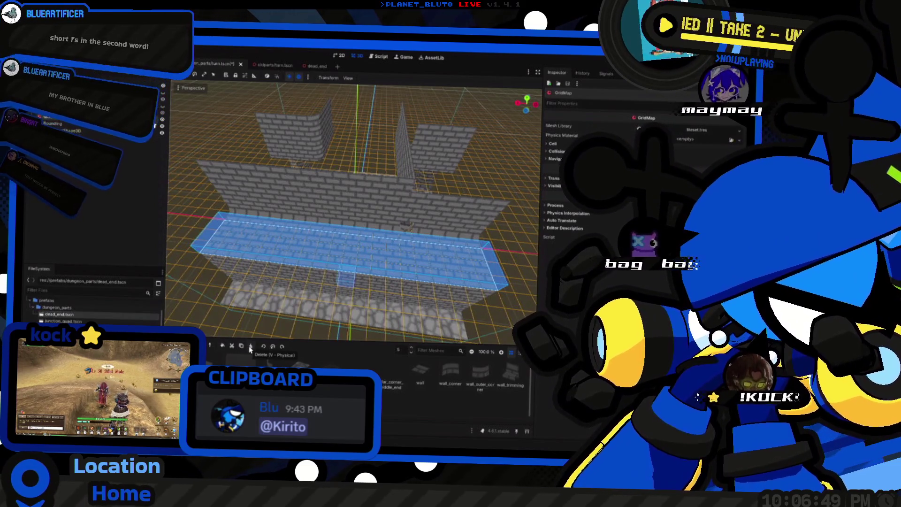
pyautogui.press('Escape')
pyautogui.moveTo(345, 245)
pyautogui.mouseDown()
pyautogui.moveTo(309, 248)
pyautogui.moveTo(309, 263)
pyautogui.moveTo(197, 291)
pyautogui.moveTo(316, 187)
pyautogui.moveTo(201, 278)
pyautogui.moveTo(260, 173)
pyautogui.moveTo(324, 179)
pyautogui.moveTo(258, 207)
pyautogui.moveTo(341, 200)
pyautogui.moveTo(221, 202)
pyautogui.moveTo(390, 240)
pyautogui.moveTo(327, 174)
pyautogui.moveTo(300, 193)
pyautogui.moveTo(375, 230)
pyautogui.moveTo(386, 245)
pyautogui.mouseUp()
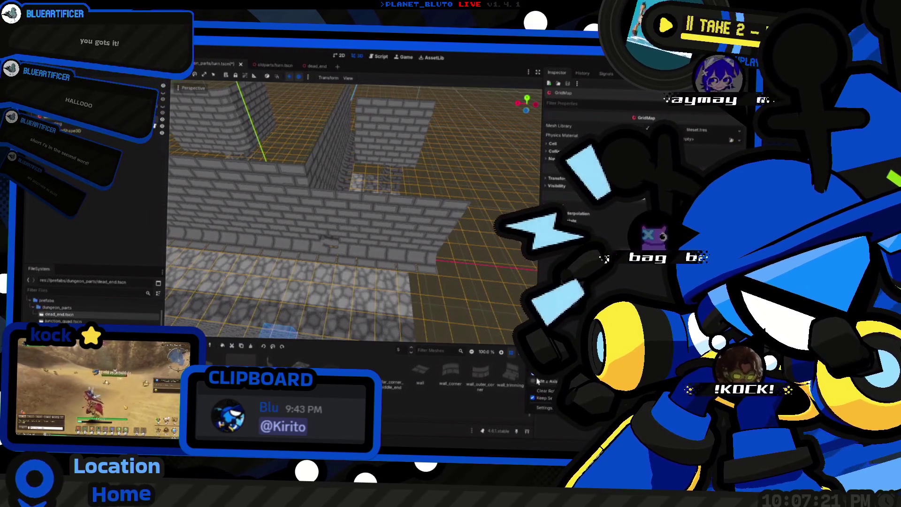
# Shift the editing plane and delete the block of wall tiles blocking the passage.
pyautogui.press('q')
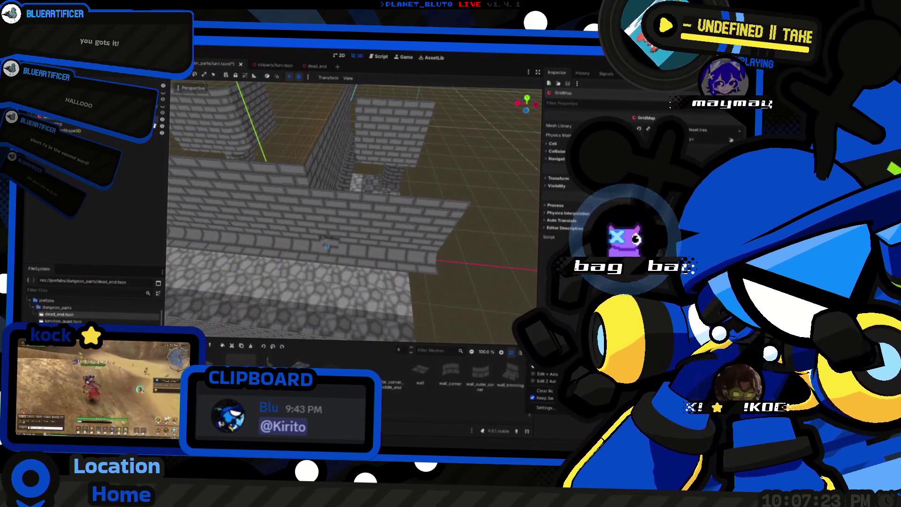
pyautogui.click(540, 375)
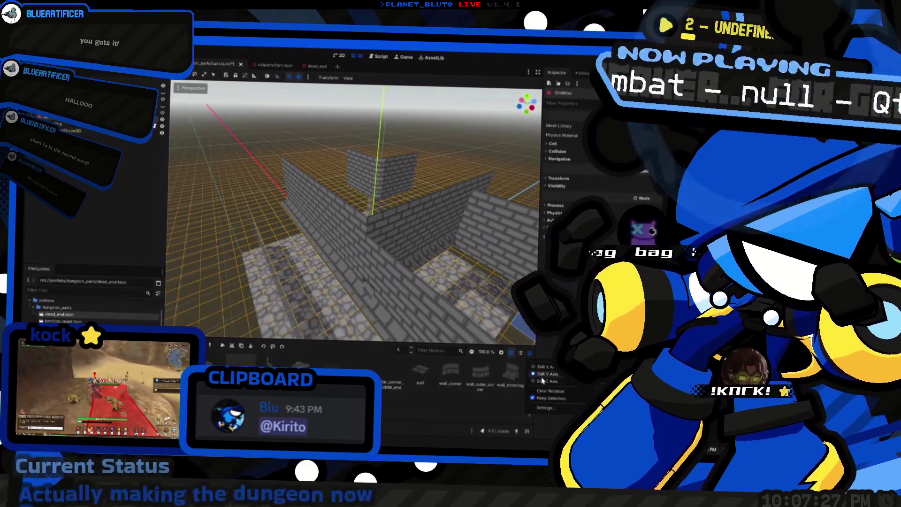
pyautogui.moveTo(305, 225)
pyautogui.mouseDown()
pyautogui.moveTo(337, 240)
pyautogui.moveTo(362, 227)
pyautogui.mouseUp()
pyautogui.press('q')
pyautogui.press('q')
pyautogui.press('q')
pyautogui.press('q')
pyautogui.press('q')
pyautogui.press('q')
pyautogui.moveTo(287, 194); pyautogui.dragTo(328, 199)
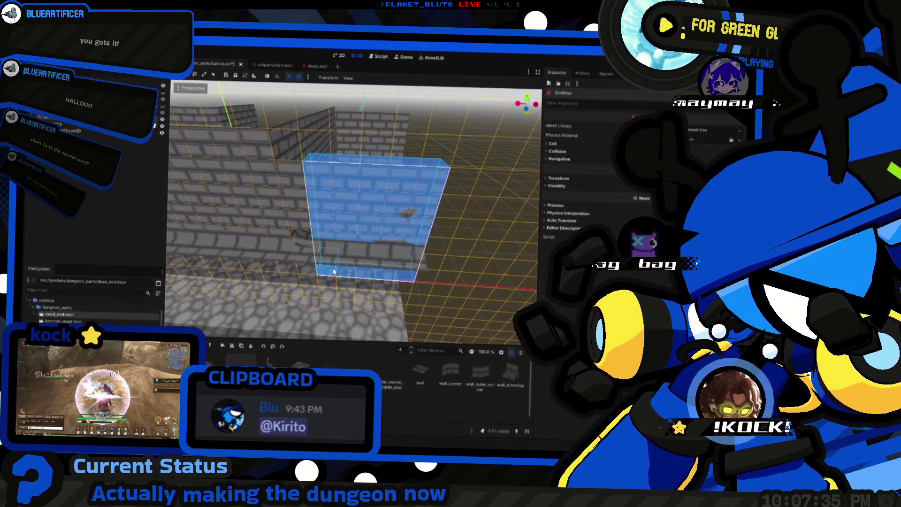
pyautogui.press('q')
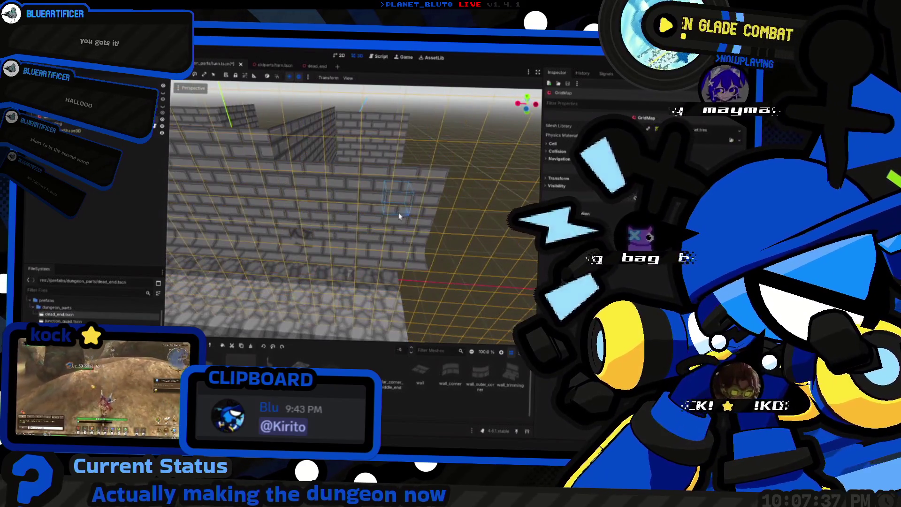
pyautogui.moveTo(436, 188)
pyautogui.mouseDown()
pyautogui.moveTo(308, 305)
pyautogui.moveTo(323, 282)
pyautogui.mouseUp()
pyautogui.press('Delete')
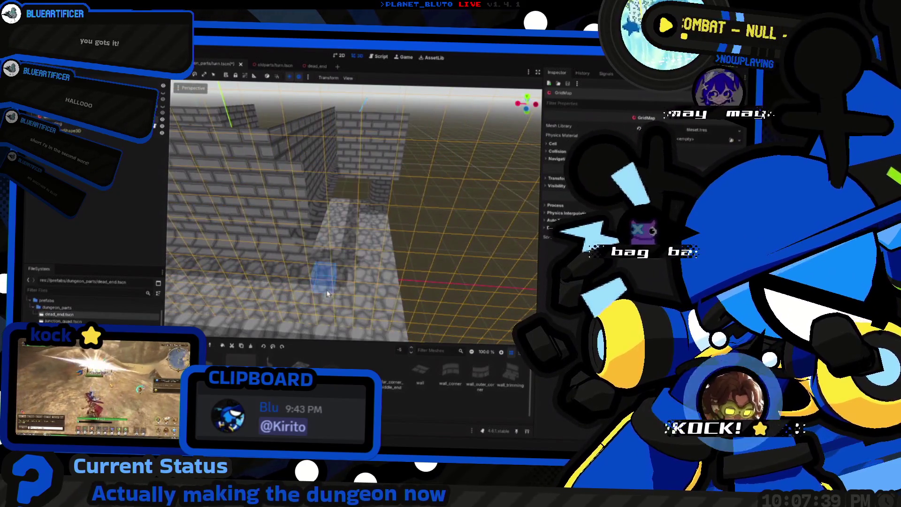
# Return editing to the Y floor plane, enable erase, and snap to front orthographic view.
pyautogui.scroll(5, 398, 227)
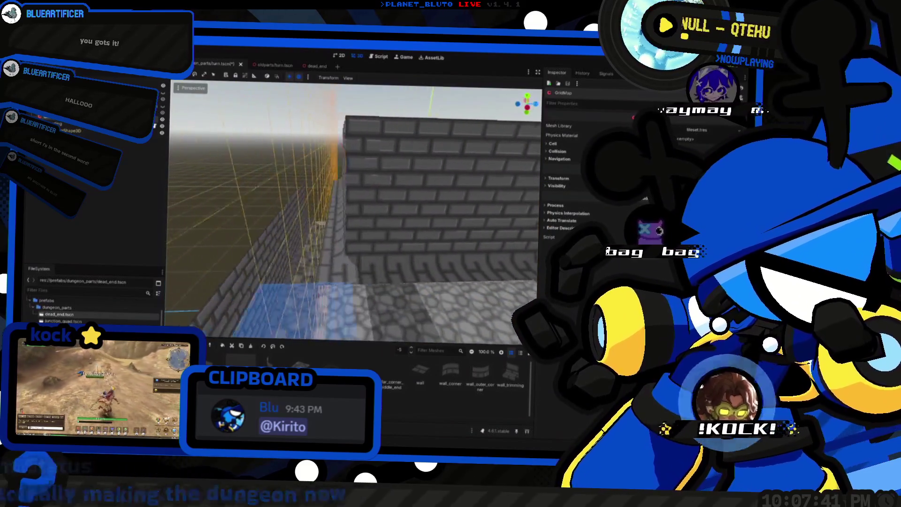
pyautogui.scroll(1, 357, 211)
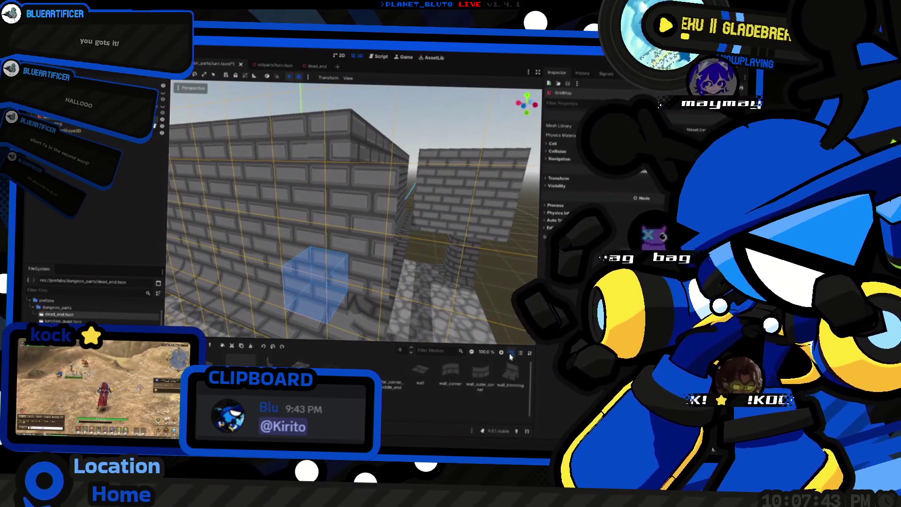
pyautogui.click(544, 374)
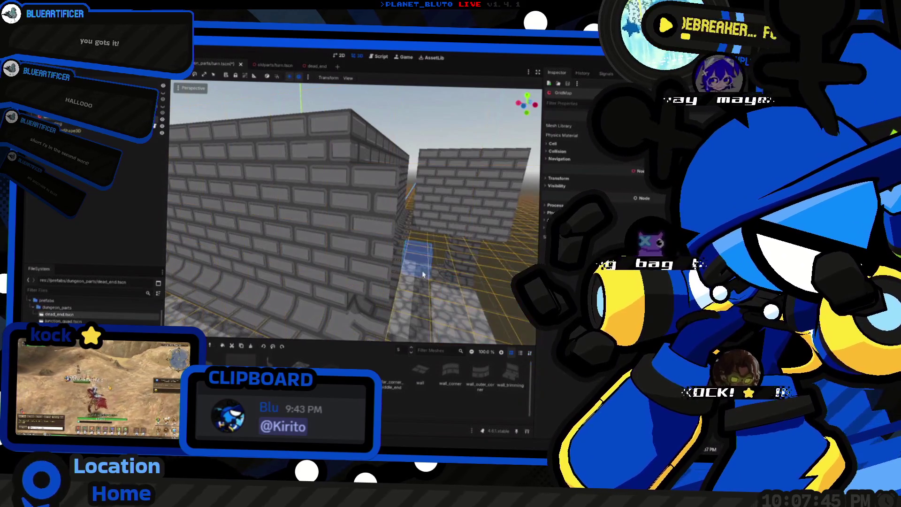
pyautogui.press('w')
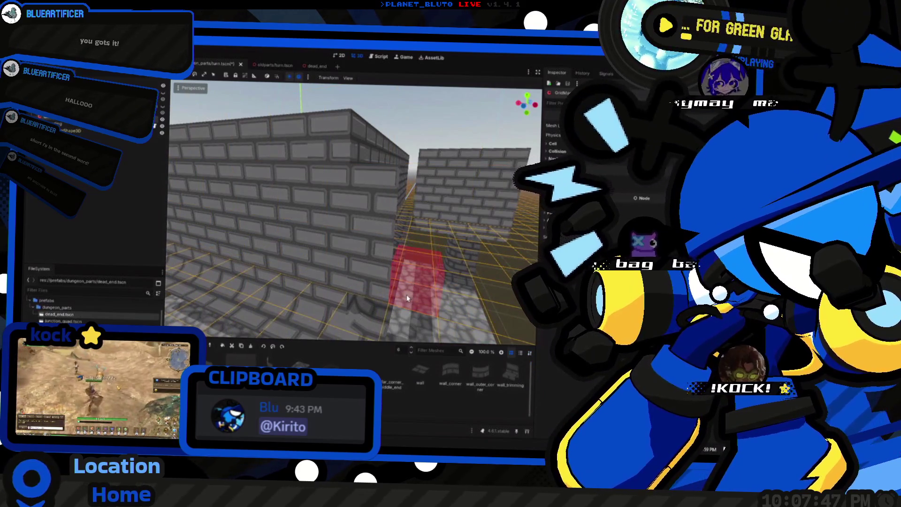
pyautogui.moveTo(368, 252)
pyautogui.mouseDown()
pyautogui.moveTo(338, 235)
pyautogui.moveTo(336, 197)
pyautogui.moveTo(422, 191)
pyautogui.moveTo(448, 200)
pyautogui.moveTo(352, 181)
pyautogui.moveTo(364, 221)
pyautogui.moveTo(311, 237)
pyautogui.moveTo(395, 232)
pyautogui.mouseUp()
pyautogui.press('KP_1')
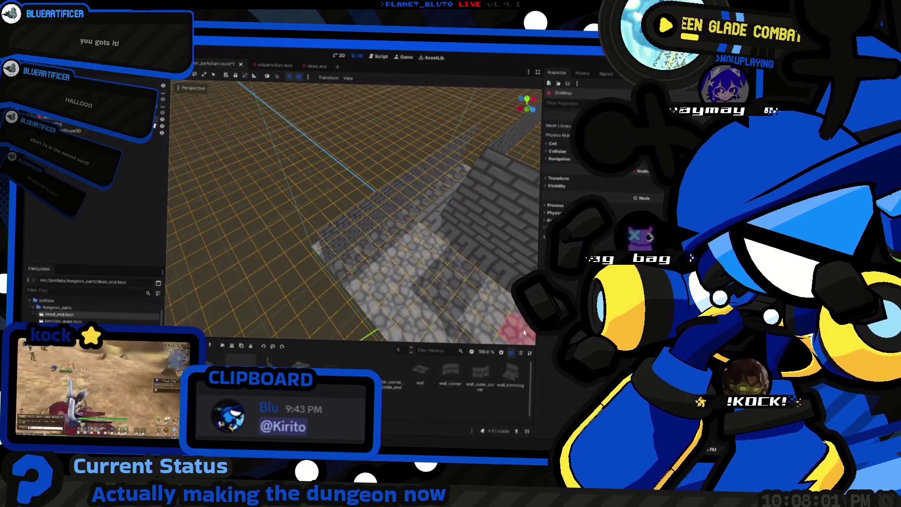
# Switch to the Z-axis edit plane and delete the entire front wall.
pyautogui.click(535, 370)
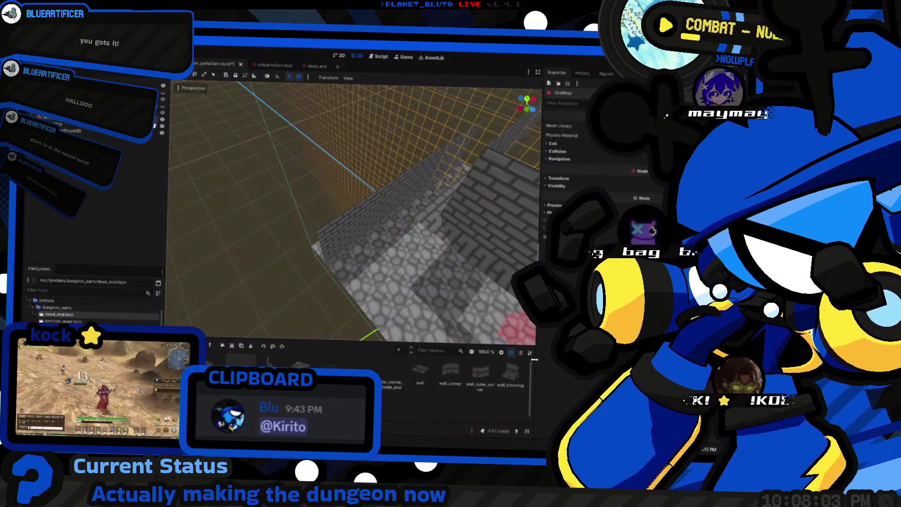
pyautogui.click(533, 381)
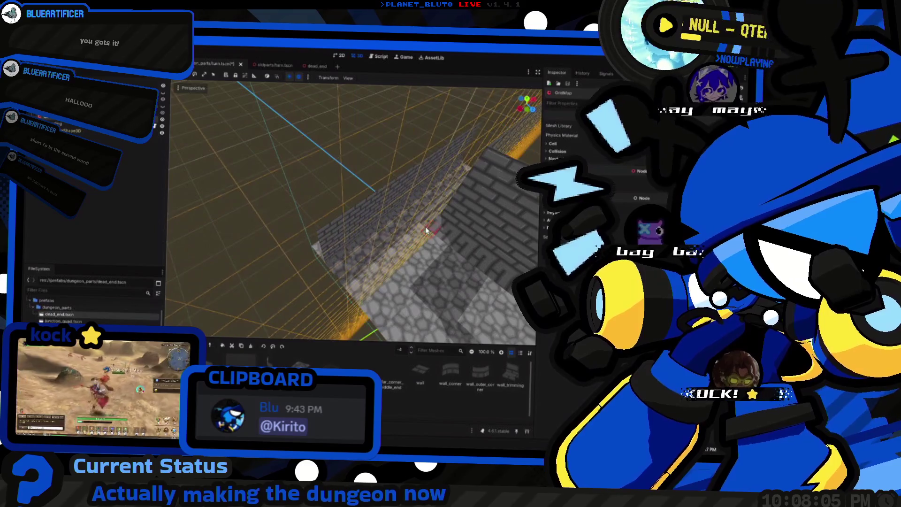
pyautogui.moveTo(359, 222); pyautogui.dragTo(340, 280)
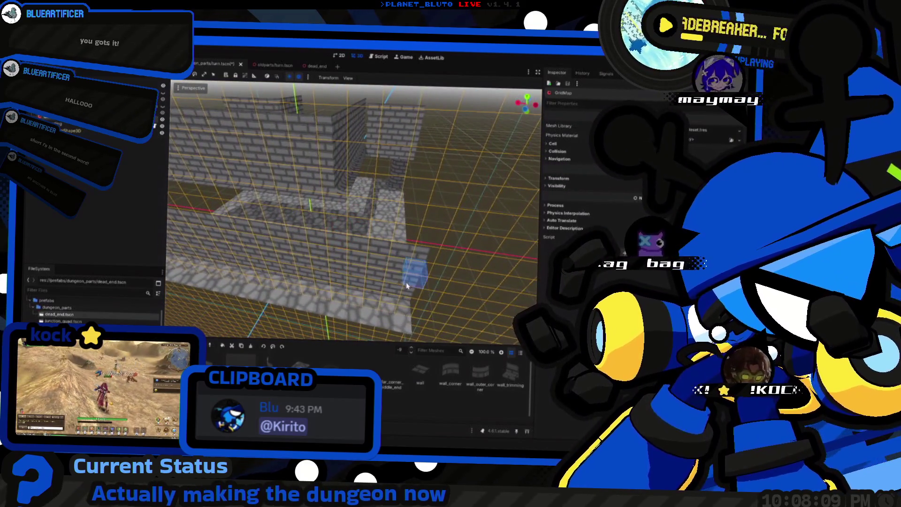
pyautogui.moveTo(428, 263)
pyautogui.mouseDown()
pyautogui.moveTo(422, 310)
pyautogui.moveTo(422, 250)
pyautogui.mouseUp()
pyautogui.moveTo(428, 214)
pyautogui.mouseDown()
pyautogui.moveTo(212, 246)
pyautogui.moveTo(209, 257)
pyautogui.mouseUp()
pyautogui.click(213, 251)
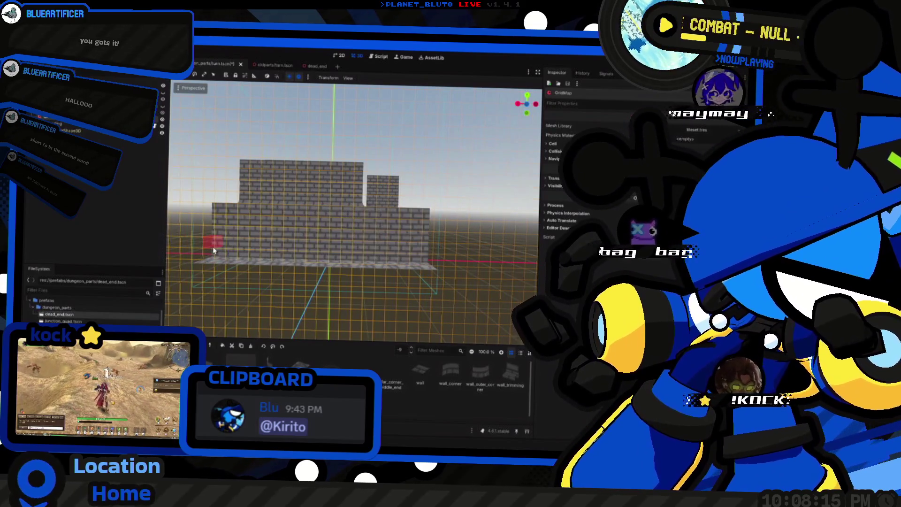
pyautogui.moveTo(215, 214); pyautogui.dragTo(427, 254)
pyautogui.press('Delete')
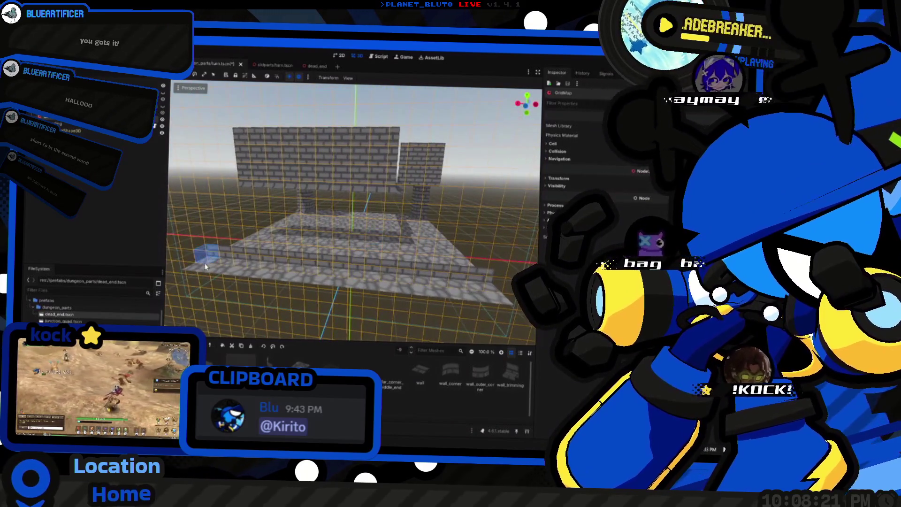
# Fill strips along the front rows with stone floor tiles at the adjusted floor level.
pyautogui.moveTo(202, 266); pyautogui.dragTo(497, 288)
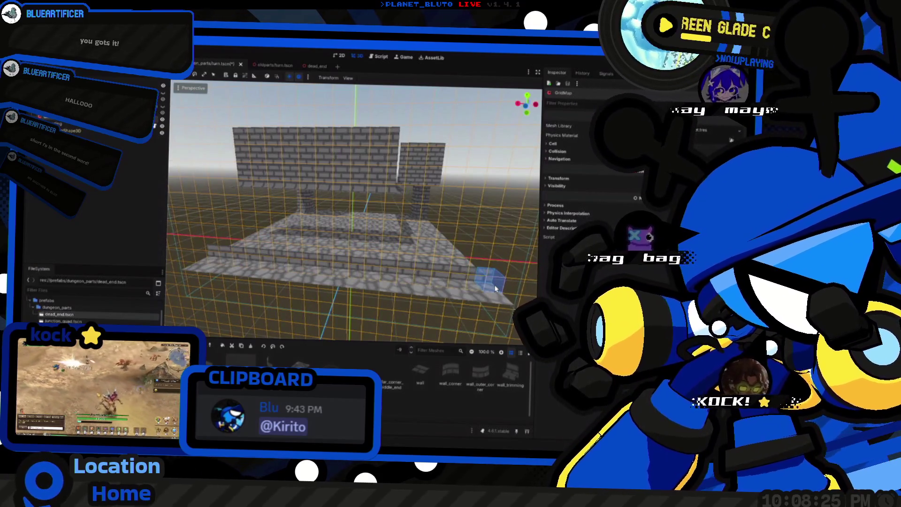
pyautogui.press('q')
pyautogui.press('e')
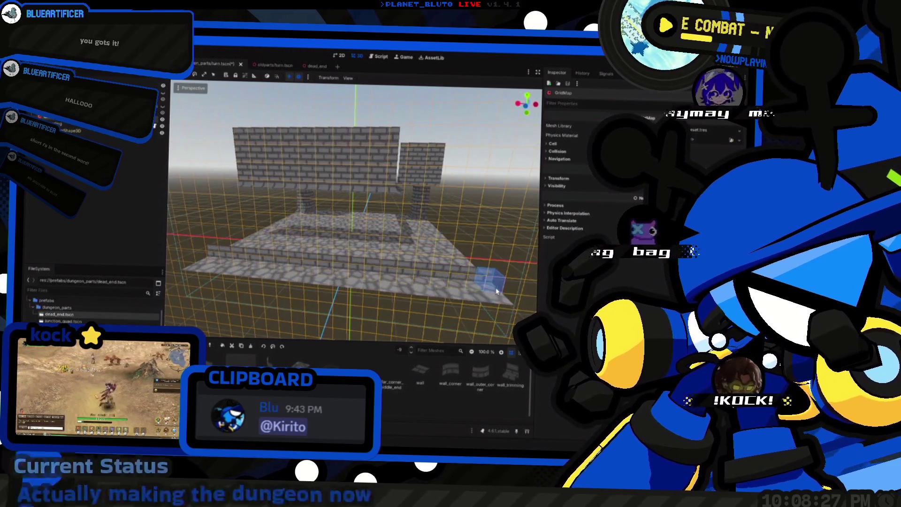
pyautogui.press('e')
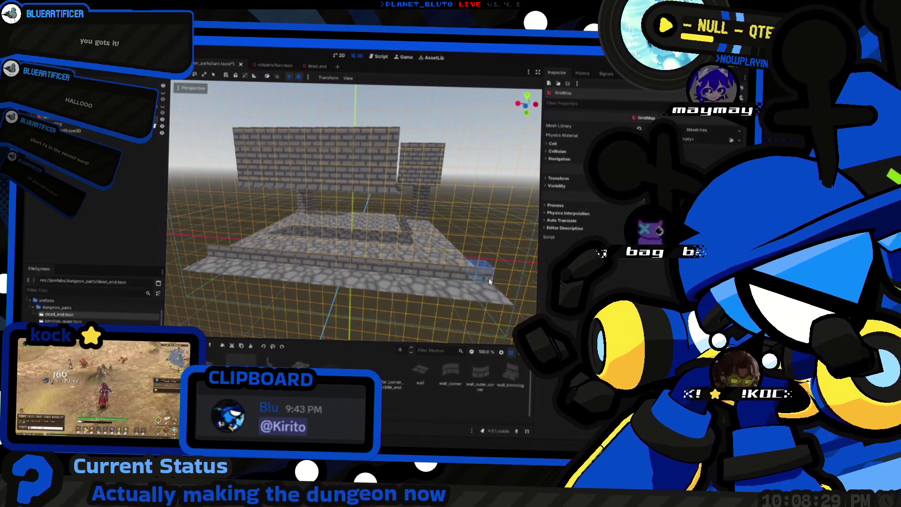
pyautogui.press('q')
pyautogui.press('q')
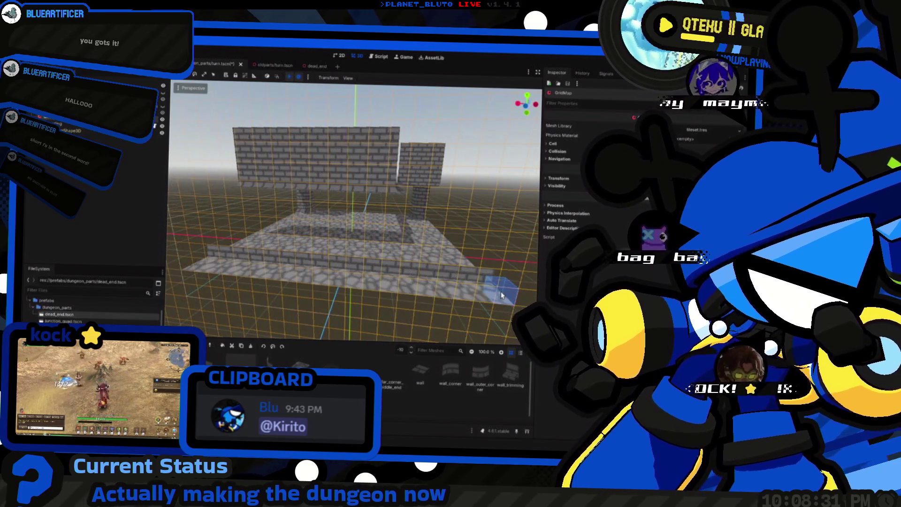
pyautogui.moveTo(474, 291); pyautogui.dragTo(192, 270)
pyautogui.press('e')
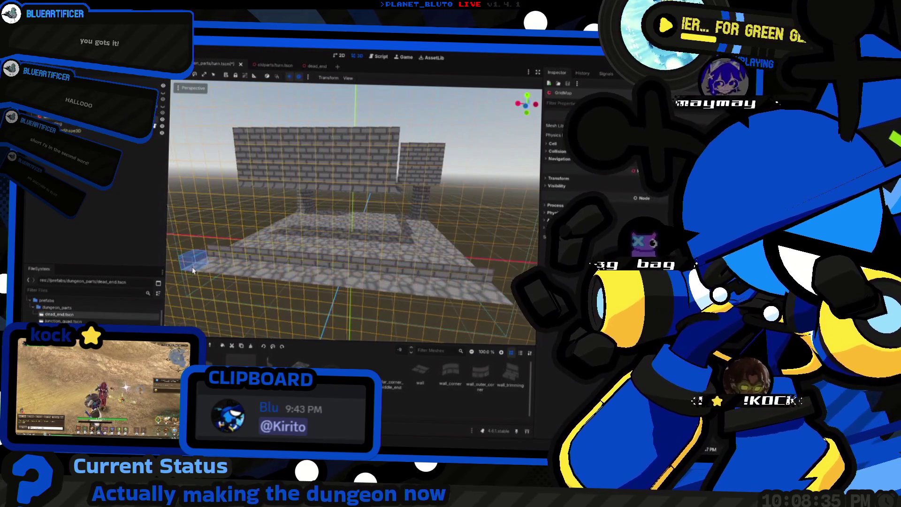
pyautogui.press('e')
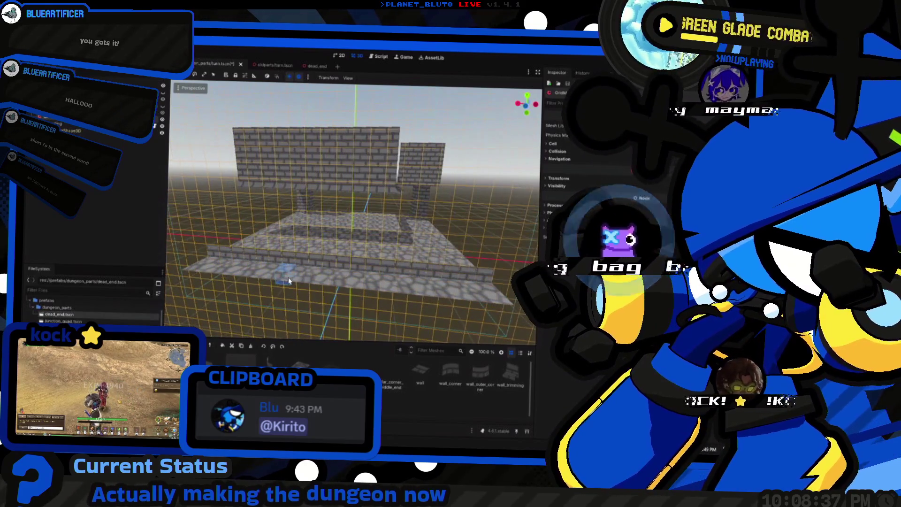
pyautogui.moveTo(245, 255); pyautogui.dragTo(495, 263)
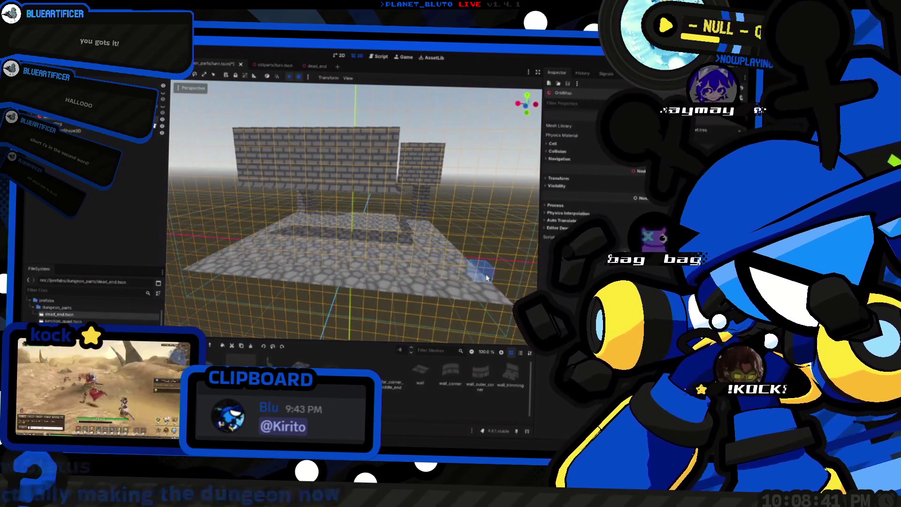
pyautogui.scroll(-5, 362, 286)
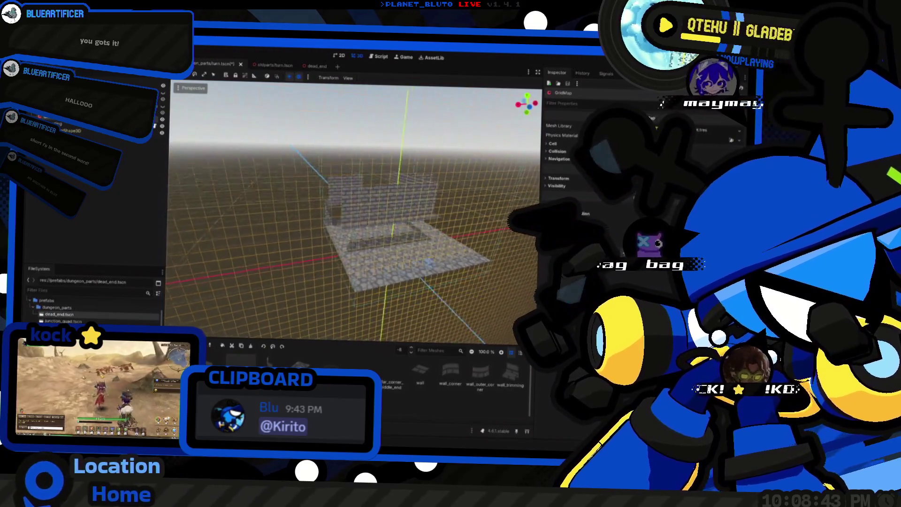
pyautogui.scroll(4, 355, 211)
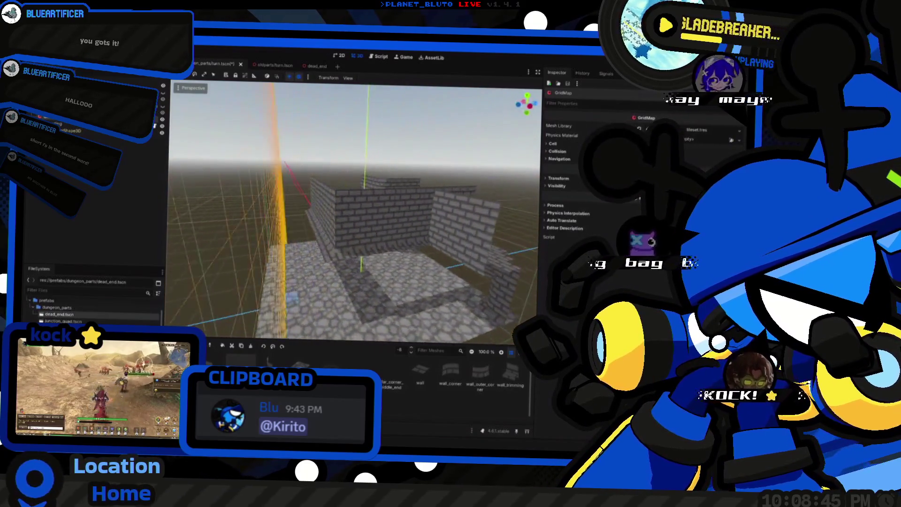
pyautogui.scroll(3, 355, 211)
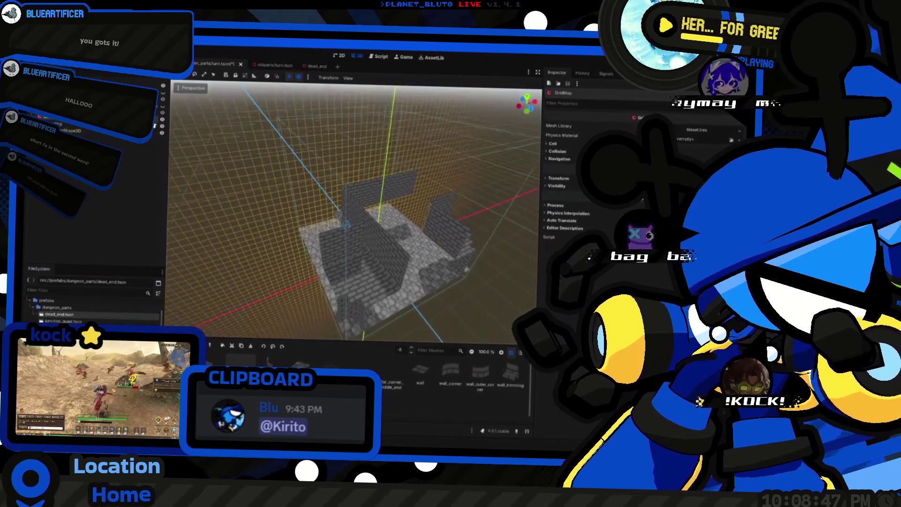
pyautogui.scroll(4, 355, 211)
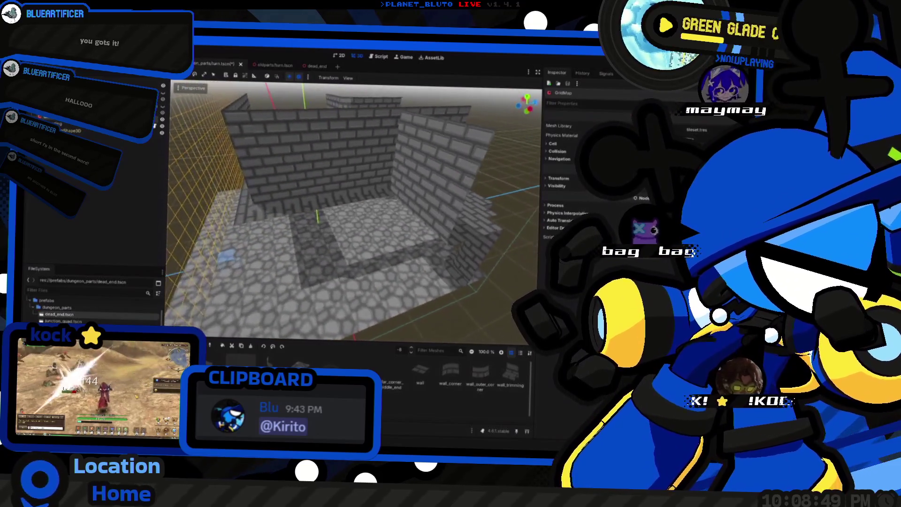
pyautogui.scroll(-3, 354, 212)
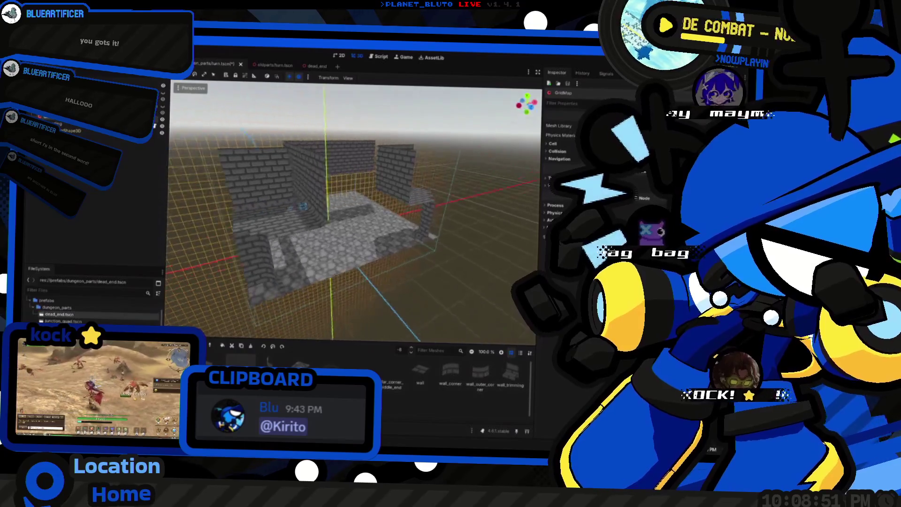
pyautogui.scroll(5, 355, 211)
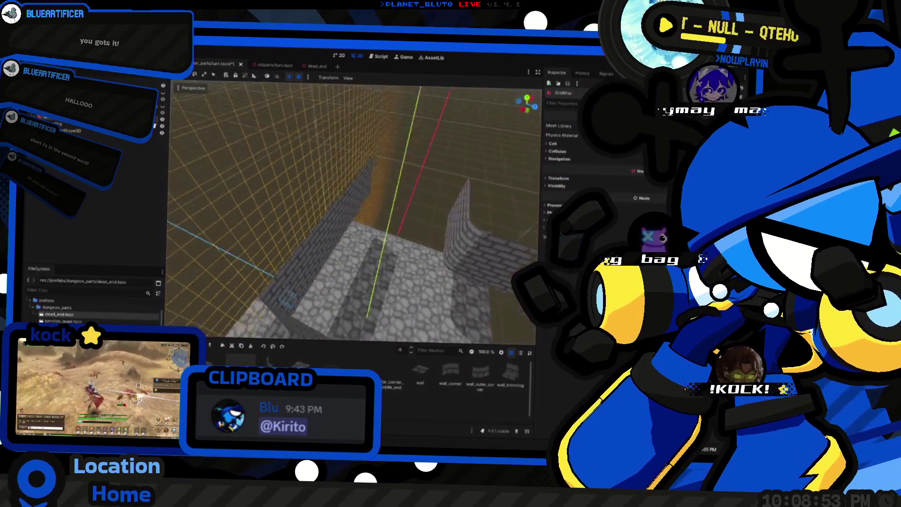
pyautogui.scroll(5, 355, 212)
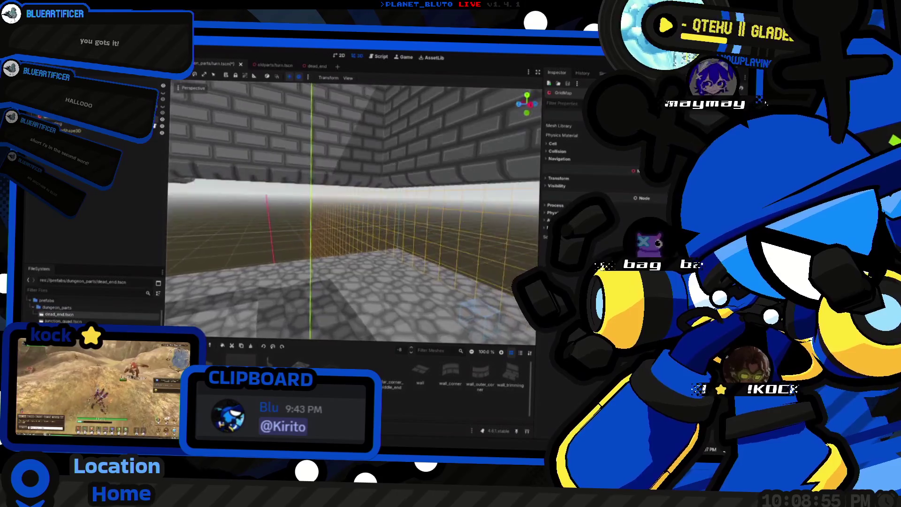
pyautogui.scroll(-3, 354, 211)
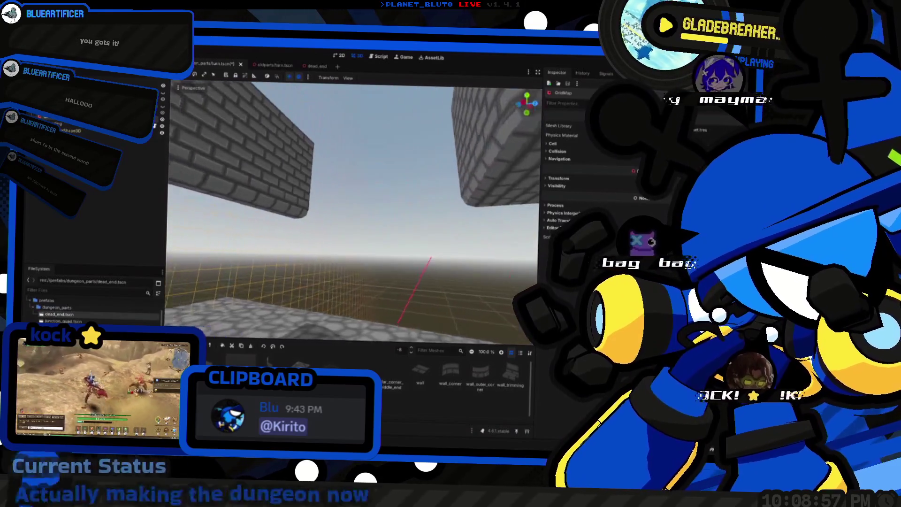
pyautogui.scroll(-5, 354, 211)
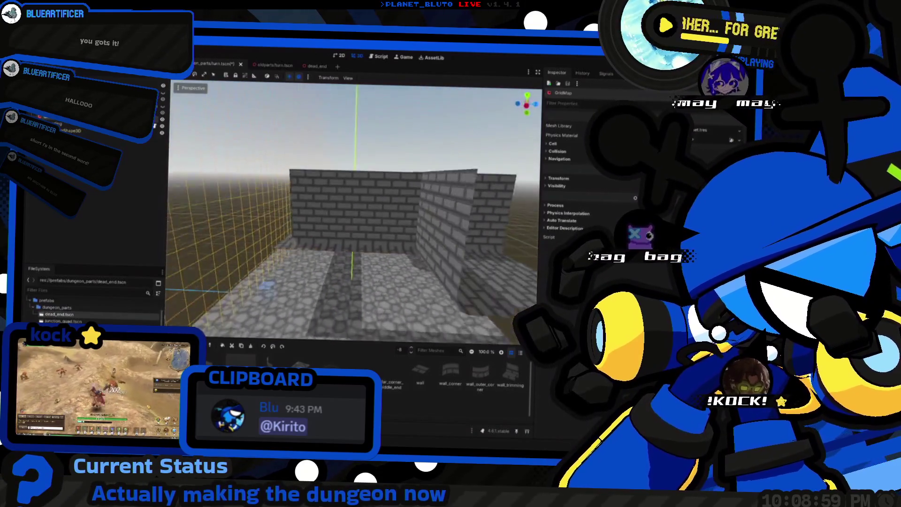
pyautogui.scroll(-3, 354, 211)
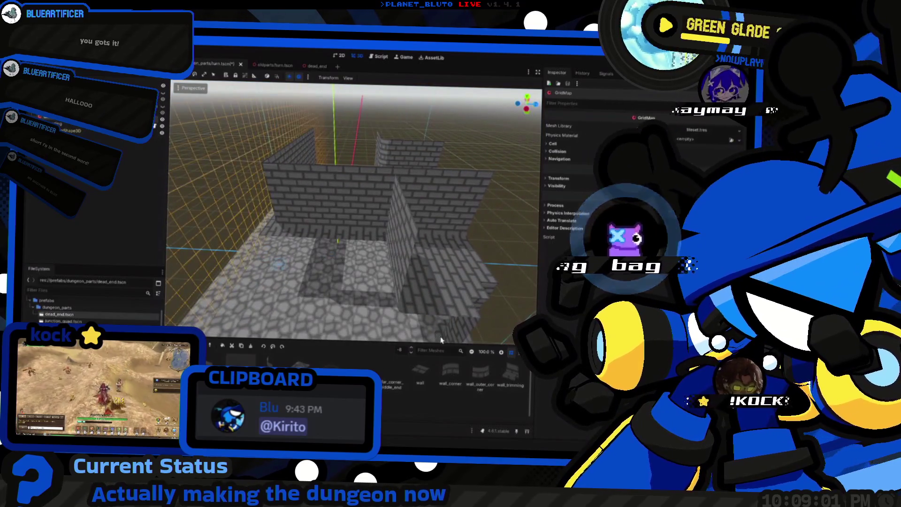
pyautogui.press('e')
pyautogui.press('e')
pyautogui.press('e')
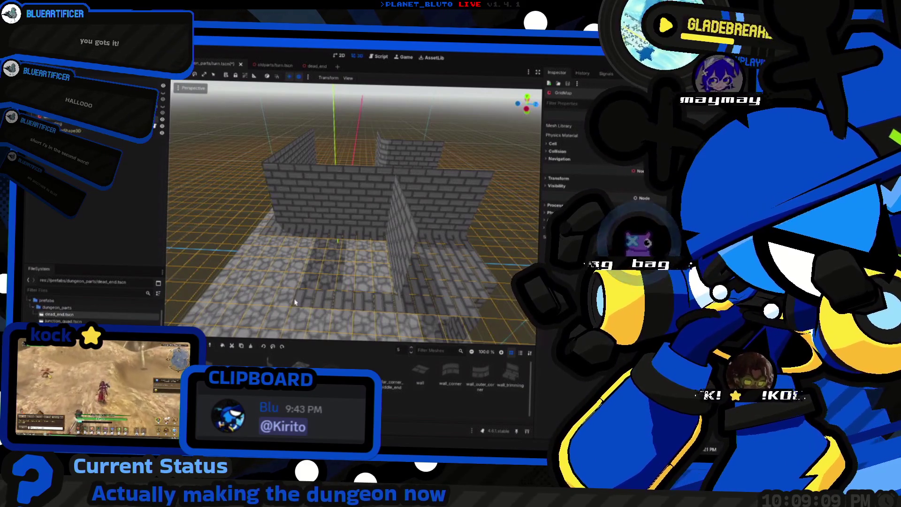
# Paint two runs of floor cells with the darker brick tile and review them from above.
pyautogui.moveTo(406, 277); pyautogui.dragTo(350, 252)
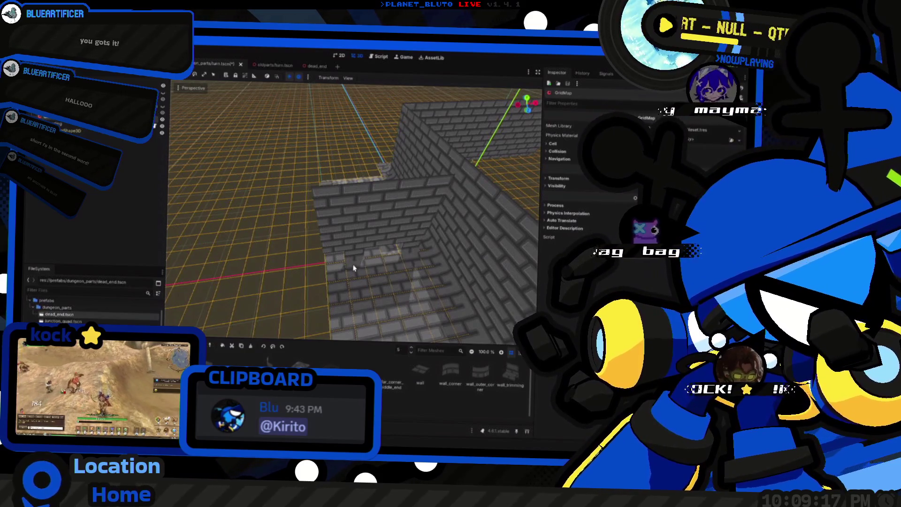
pyautogui.moveTo(389, 257)
pyautogui.mouseDown()
pyautogui.moveTo(381, 244)
pyautogui.moveTo(341, 235)
pyautogui.moveTo(360, 230)
pyautogui.moveTo(381, 244)
pyautogui.mouseUp()
pyautogui.moveTo(437, 225)
pyautogui.mouseDown()
pyautogui.moveTo(422, 252)
pyautogui.moveTo(382, 246)
pyautogui.moveTo(409, 229)
pyautogui.mouseUp()
pyautogui.moveTo(351, 214); pyautogui.dragTo(290, 213)
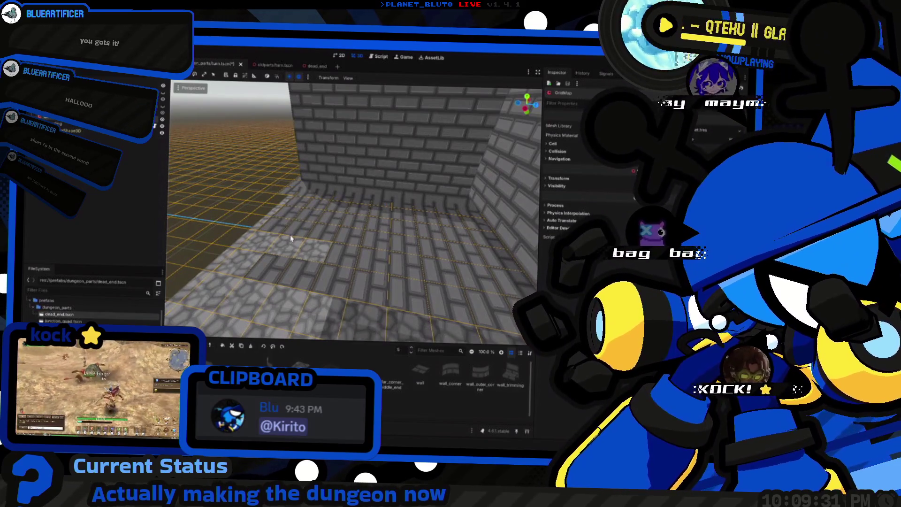
pyautogui.moveTo(295, 128); pyautogui.dragTo(235, 141)
pyautogui.moveTo(352, 211); pyautogui.dragTo(352, 252)
pyautogui.moveTo(404, 300)
pyautogui.mouseDown()
pyautogui.moveTo(394, 256)
pyautogui.moveTo(333, 229)
pyautogui.moveTo(348, 217)
pyautogui.moveTo(422, 259)
pyautogui.mouseUp()
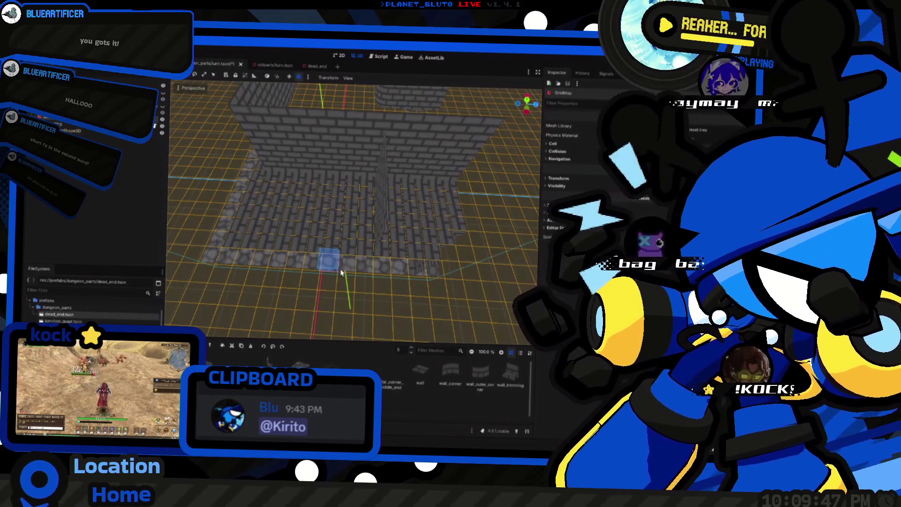
# Select a row of cells and fill it with wall tiles, forming a pillar between walls.
pyautogui.moveTo(454, 253); pyautogui.dragTo(317, 237)
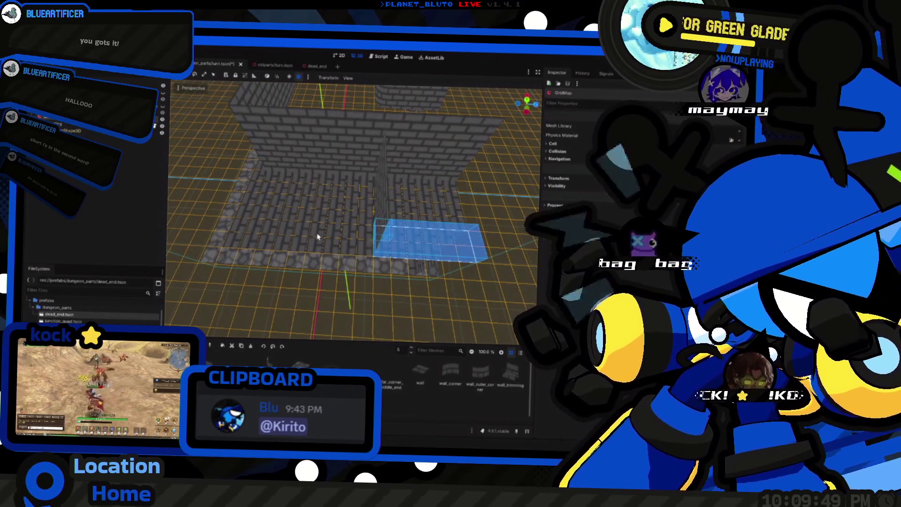
pyautogui.press('Escape')
pyautogui.moveTo(432, 282)
pyautogui.mouseDown()
pyautogui.moveTo(237, 292)
pyautogui.moveTo(333, 328)
pyautogui.moveTo(301, 249)
pyautogui.moveTo(422, 255)
pyautogui.mouseUp()
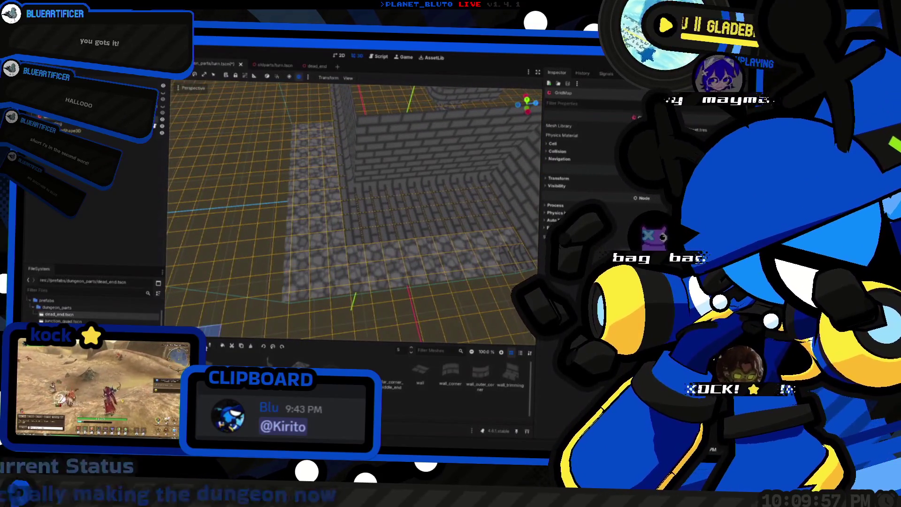
pyautogui.moveTo(360, 290)
pyautogui.mouseDown()
pyautogui.moveTo(384, 245)
pyautogui.moveTo(344, 281)
pyautogui.moveTo(351, 336)
pyautogui.moveTo(352, 257)
pyautogui.mouseUp()
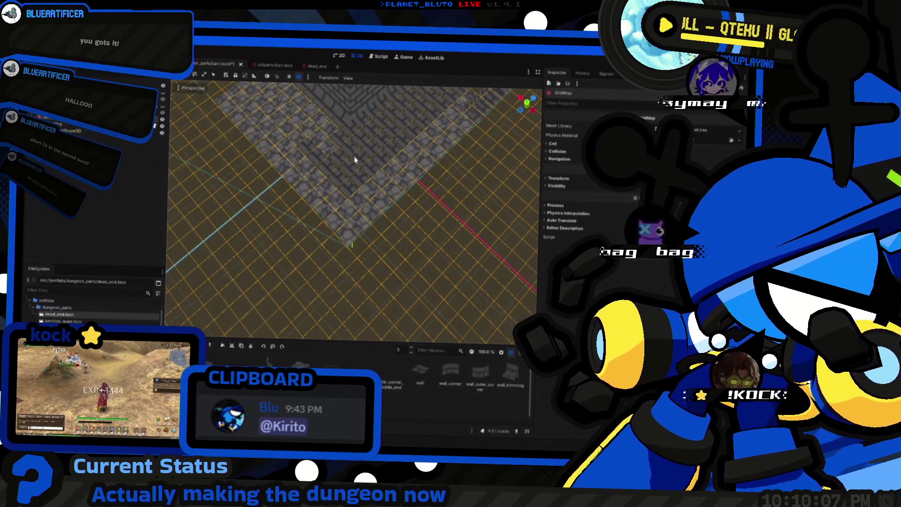
pyautogui.moveTo(317, 136); pyautogui.dragTo(441, 225)
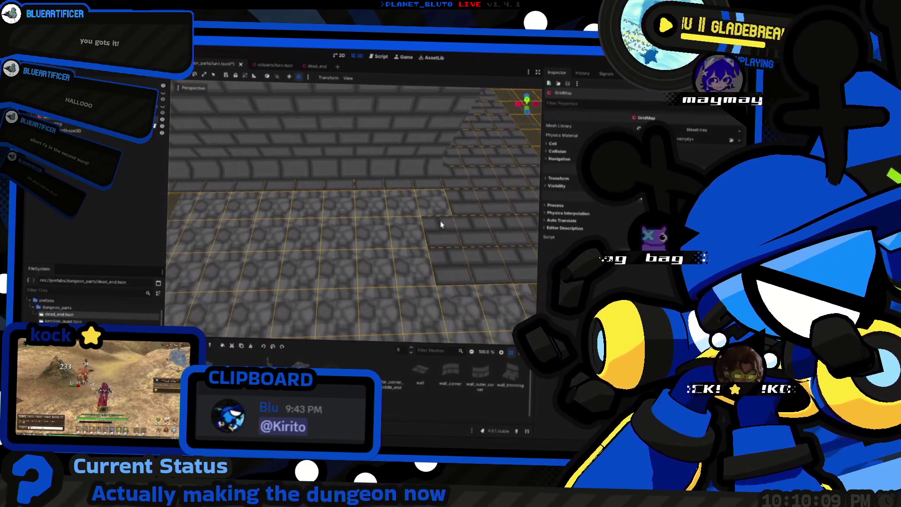
pyautogui.scroll(-5, 332, 205)
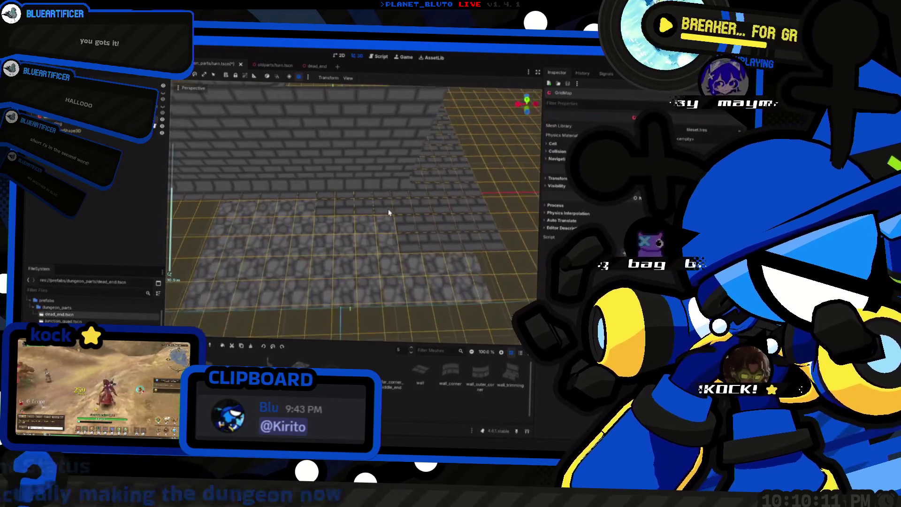
pyautogui.moveTo(376, 217)
pyautogui.mouseDown()
pyautogui.moveTo(174, 226)
pyautogui.moveTo(354, 226)
pyautogui.moveTo(197, 235)
pyautogui.moveTo(235, 244)
pyautogui.mouseUp()
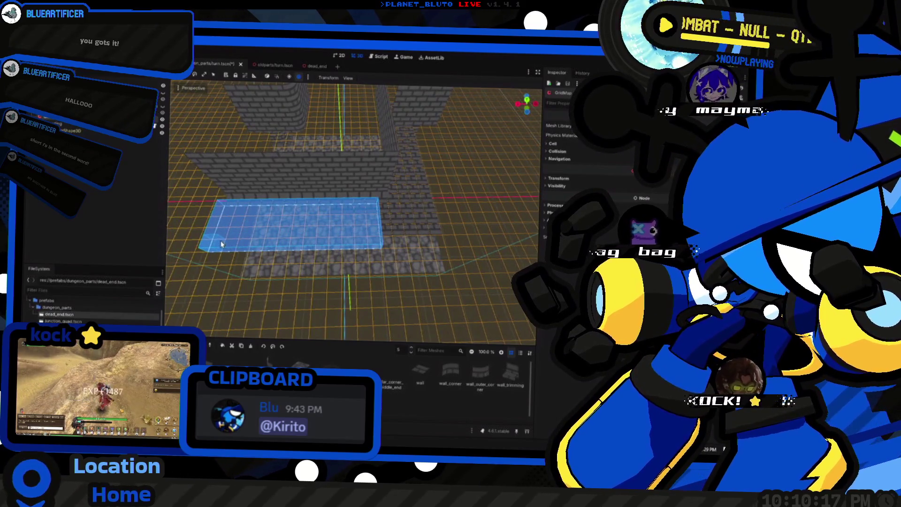
pyautogui.click(225, 350)
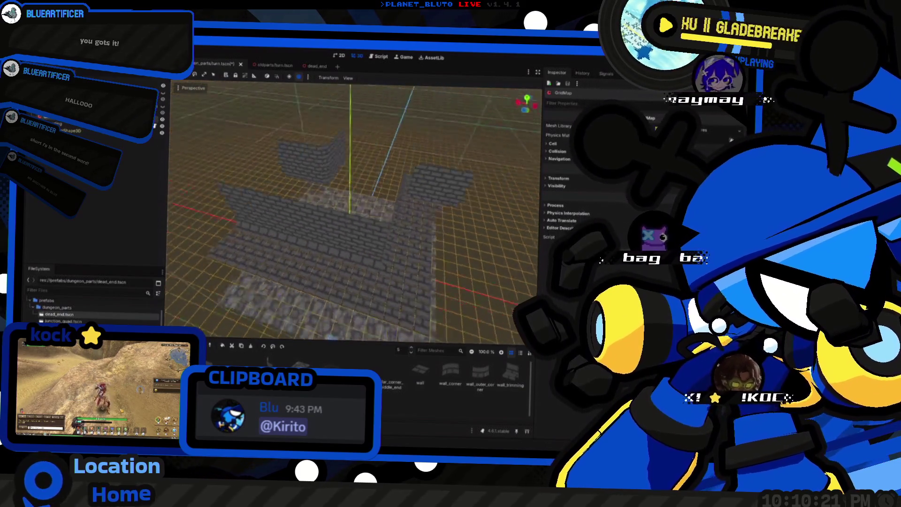
pyautogui.press('w')
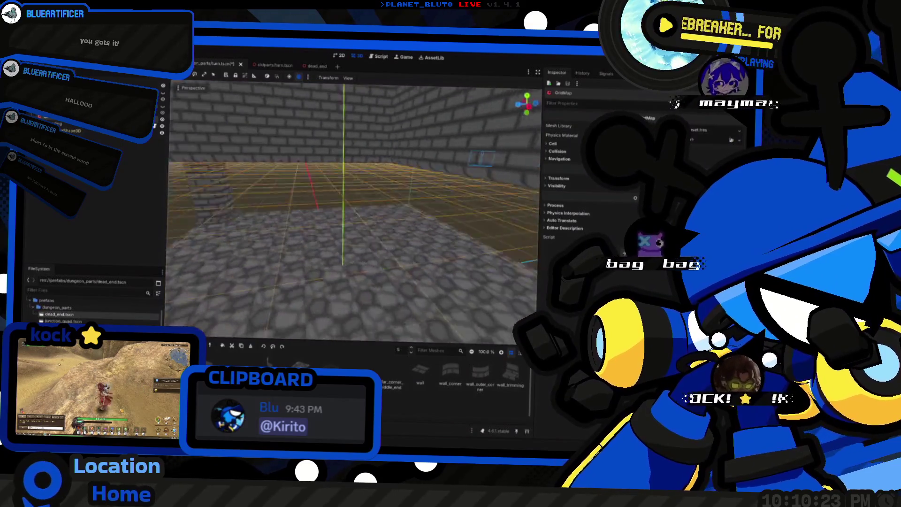
pyautogui.press('s')
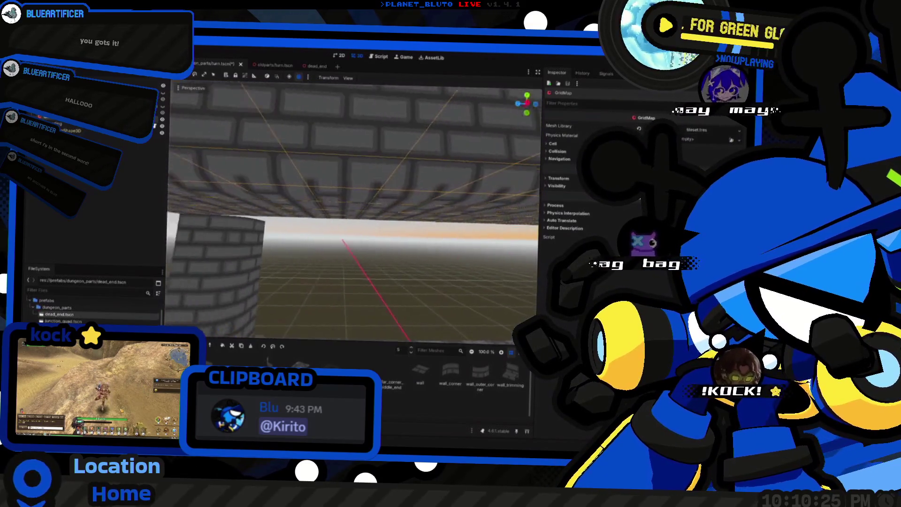
pyautogui.press('w')
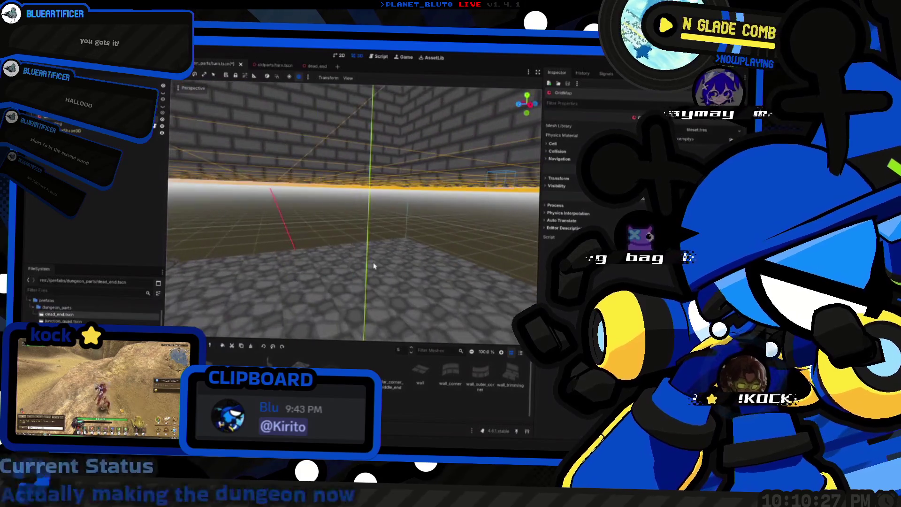
pyautogui.press('s')
pyautogui.press('w')
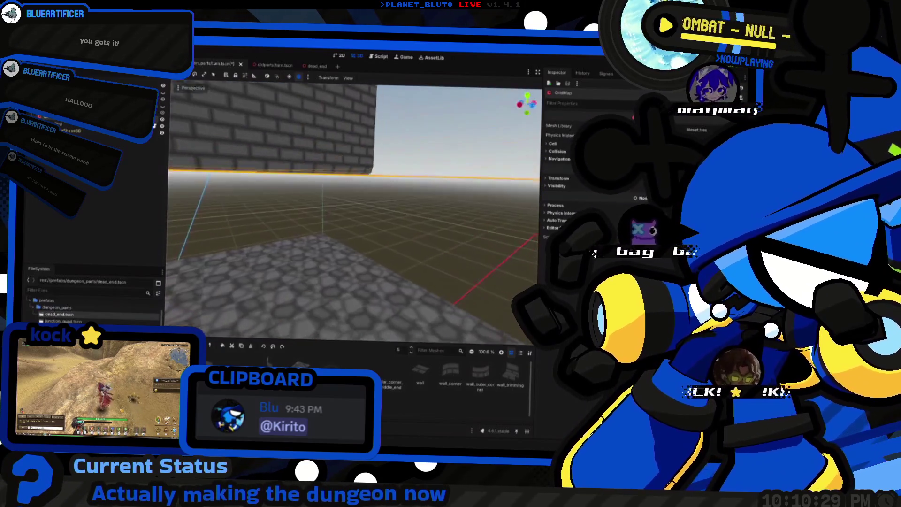
pyautogui.press('w')
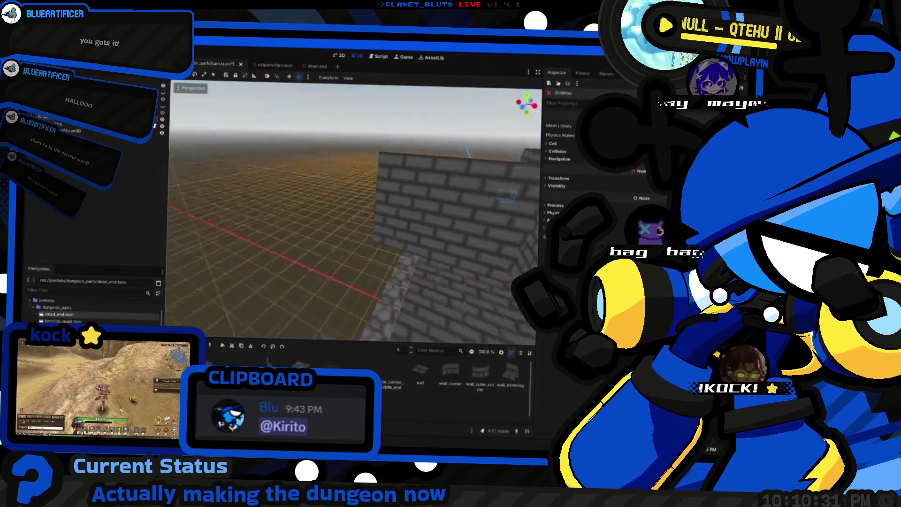
pyautogui.press('q')
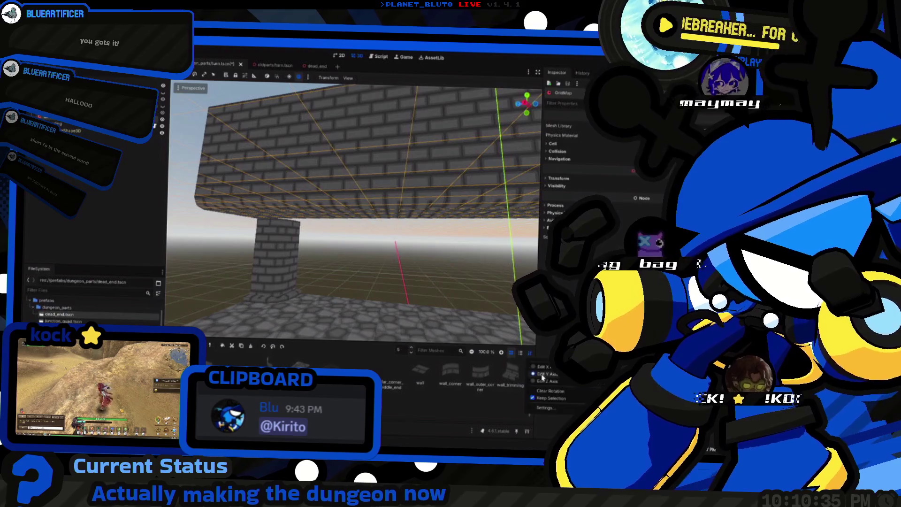
pyautogui.press('a')
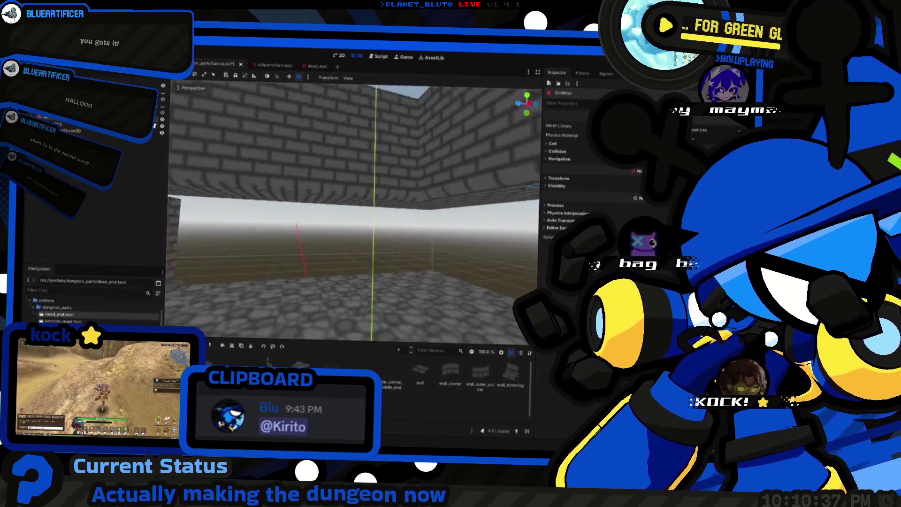
pyautogui.press('q')
pyautogui.press('q')
pyautogui.press('q')
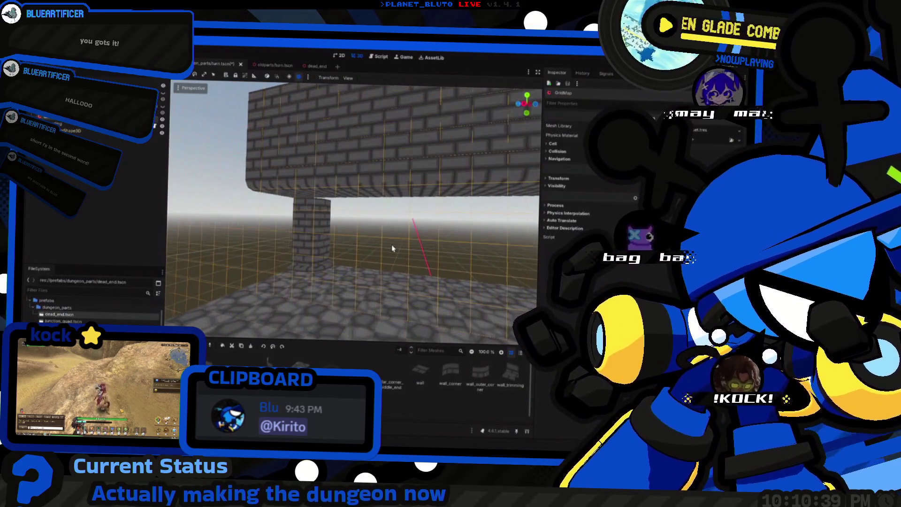
pyautogui.press('w')
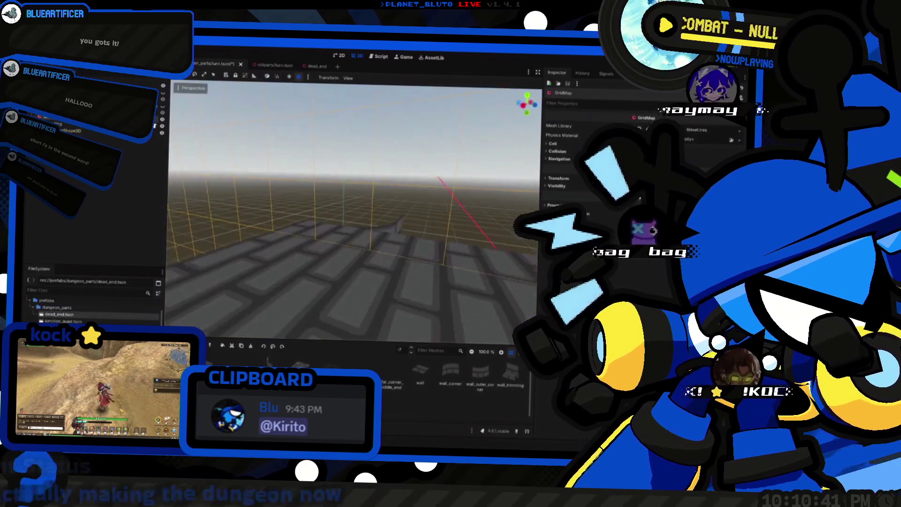
pyautogui.press('q')
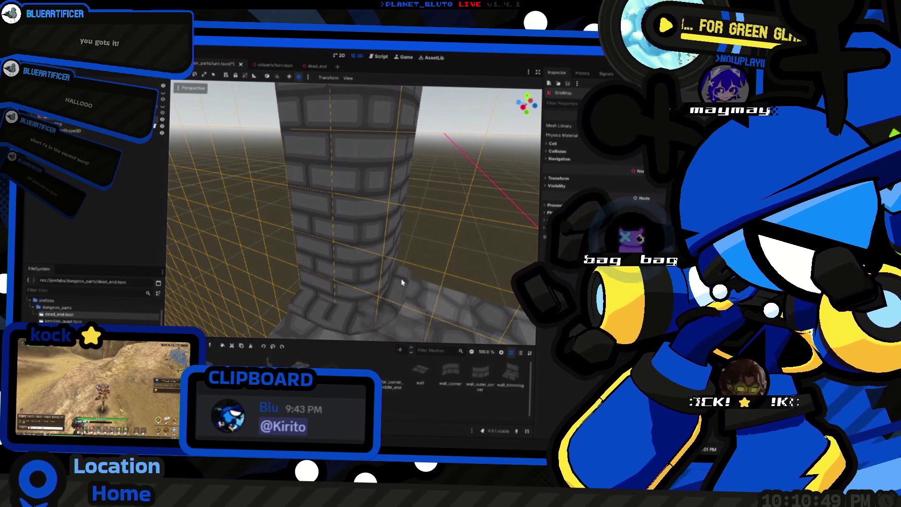
pyautogui.scroll(3, 358, 280)
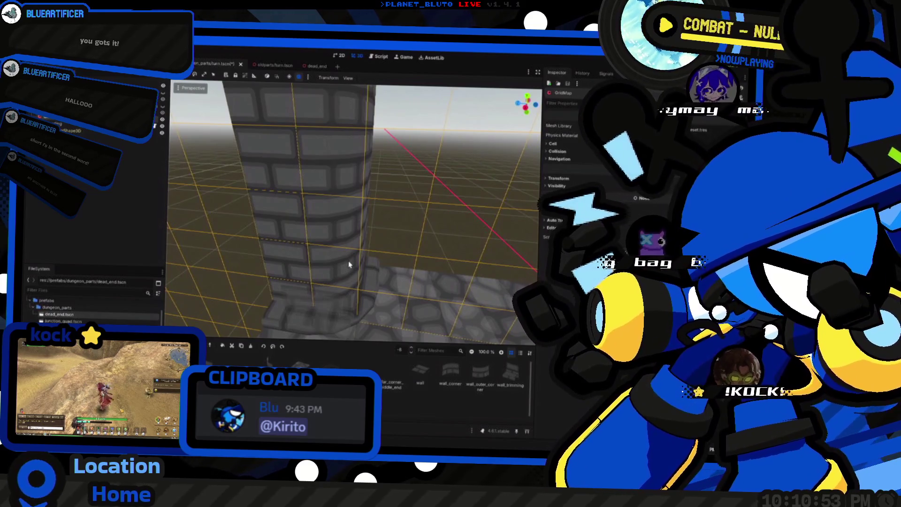
pyautogui.scroll(1, 349, 264)
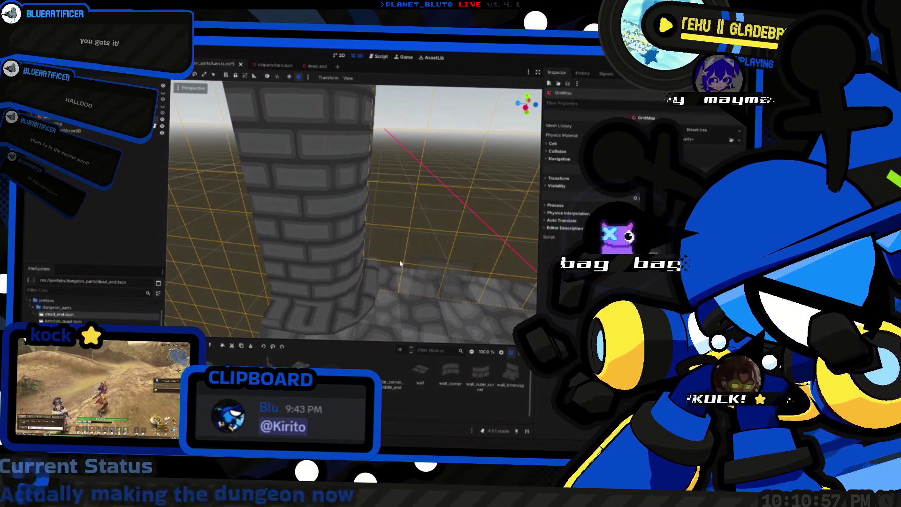
pyautogui.scroll(-1, 385, 263)
pyautogui.press('w')
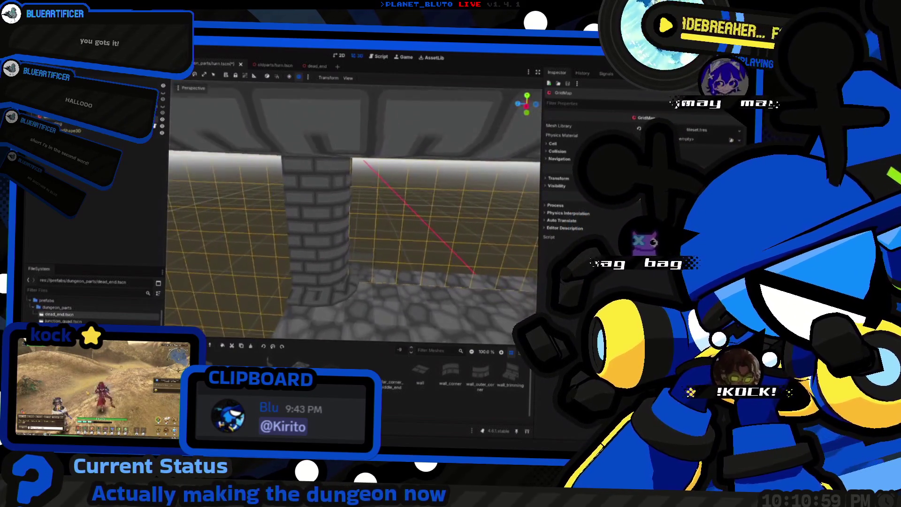
pyautogui.press('s')
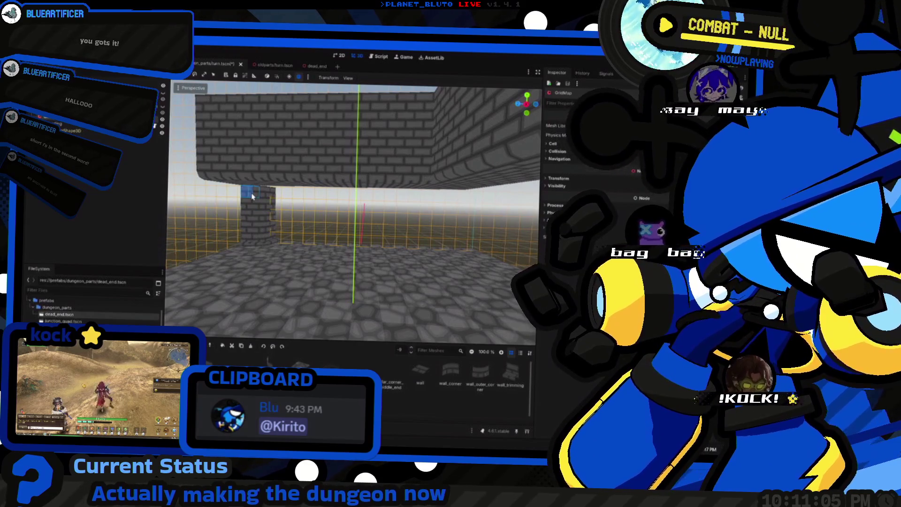
# Paint one wall tile at the wall's open edge one level up, then return to floor 1.
pyautogui.moveTo(251, 196)
pyautogui.mouseDown()
pyautogui.moveTo(456, 235)
pyautogui.moveTo(418, 232)
pyautogui.mouseUp()
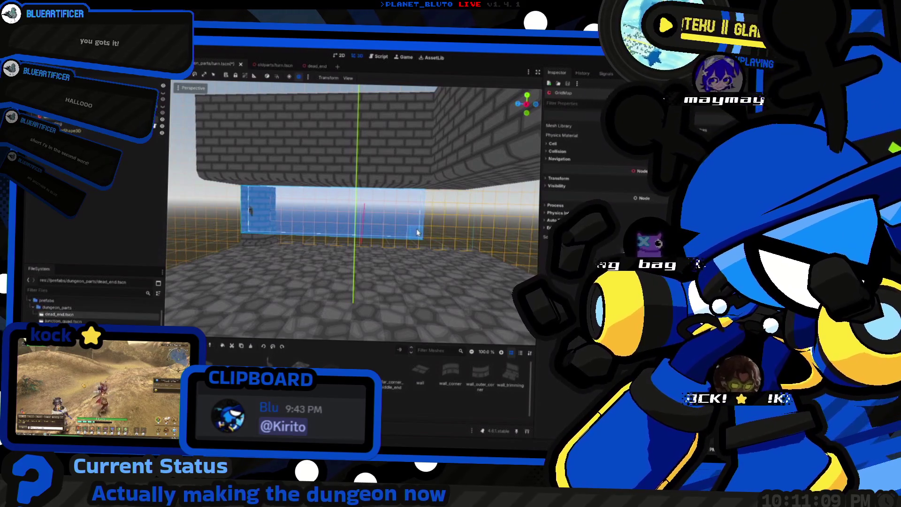
pyautogui.press('Escape')
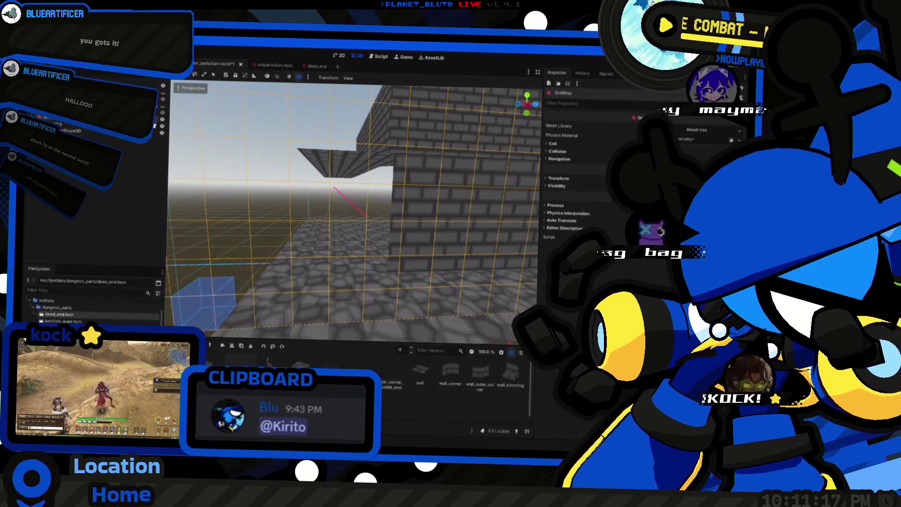
pyautogui.click(420, 373)
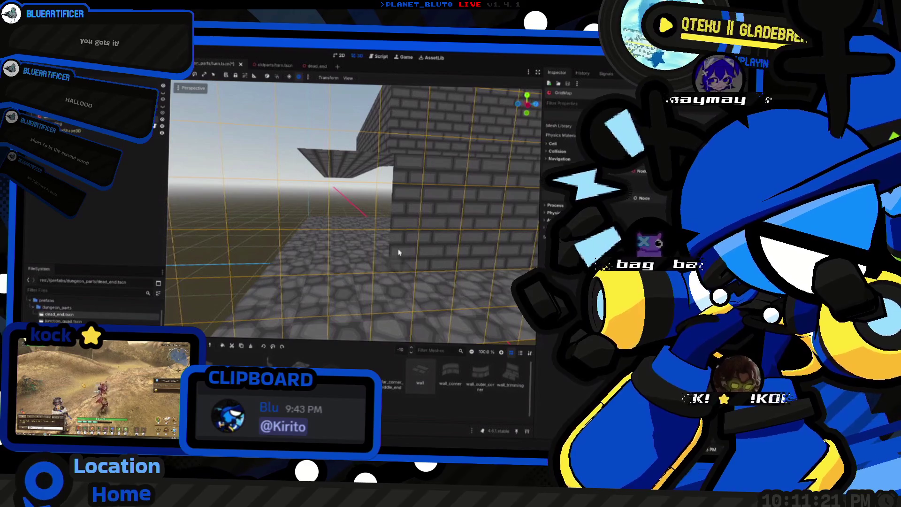
pyautogui.press('e')
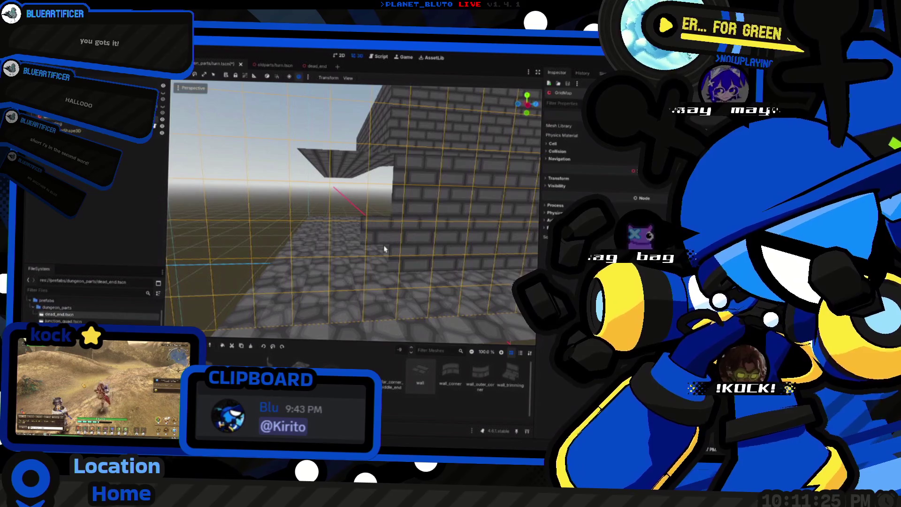
pyautogui.click(384, 212)
pyautogui.press('w')
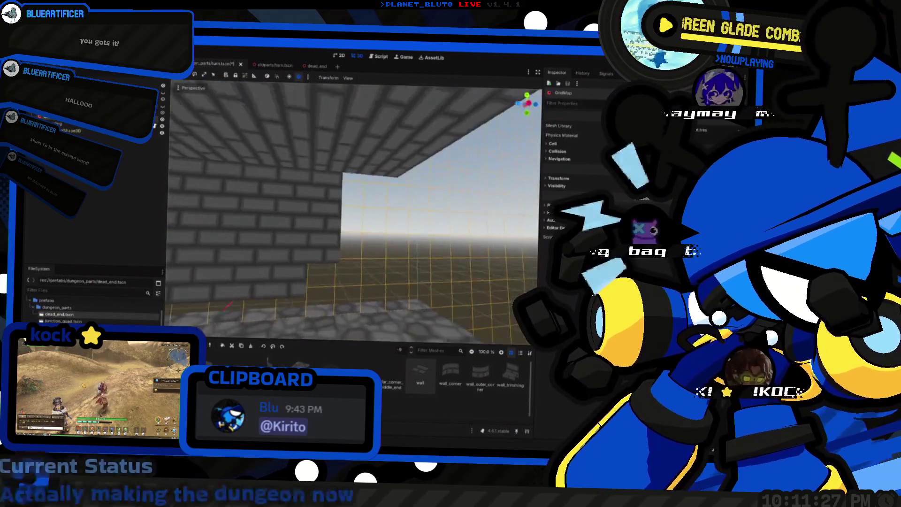
pyautogui.press('e')
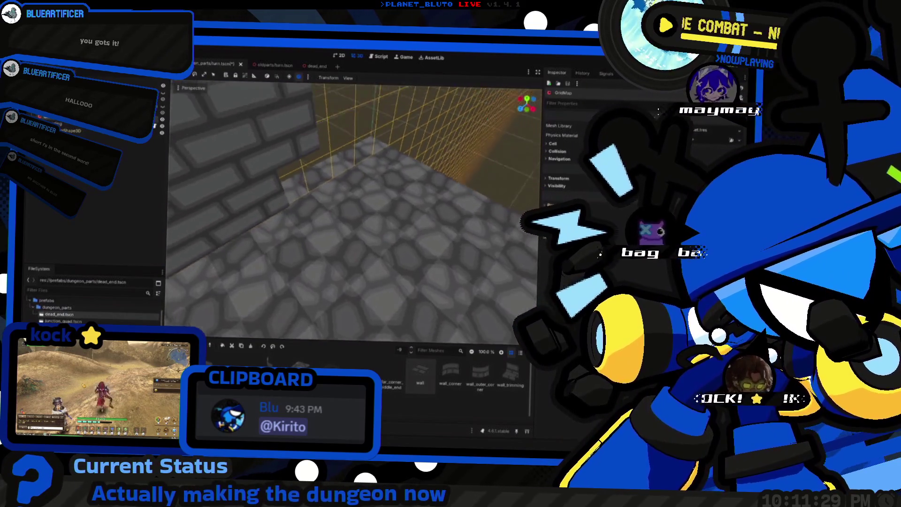
pyautogui.press('s')
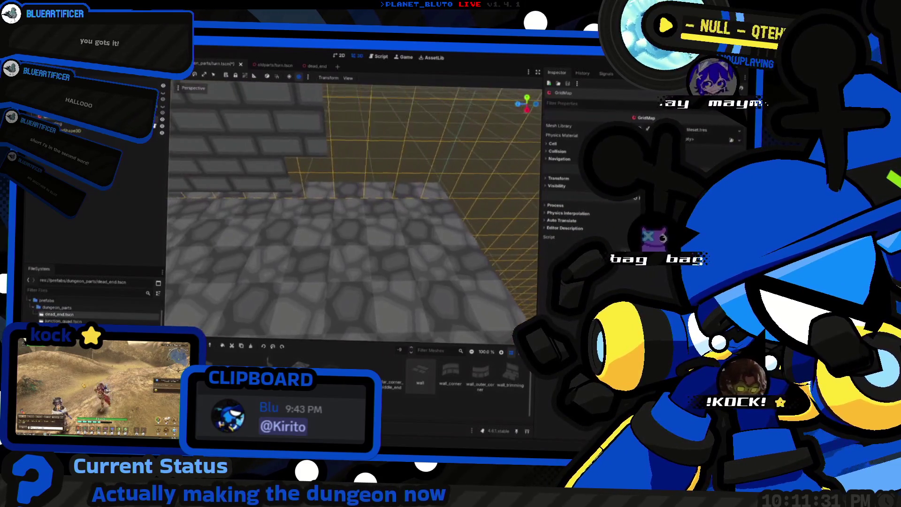
pyautogui.click(537, 379)
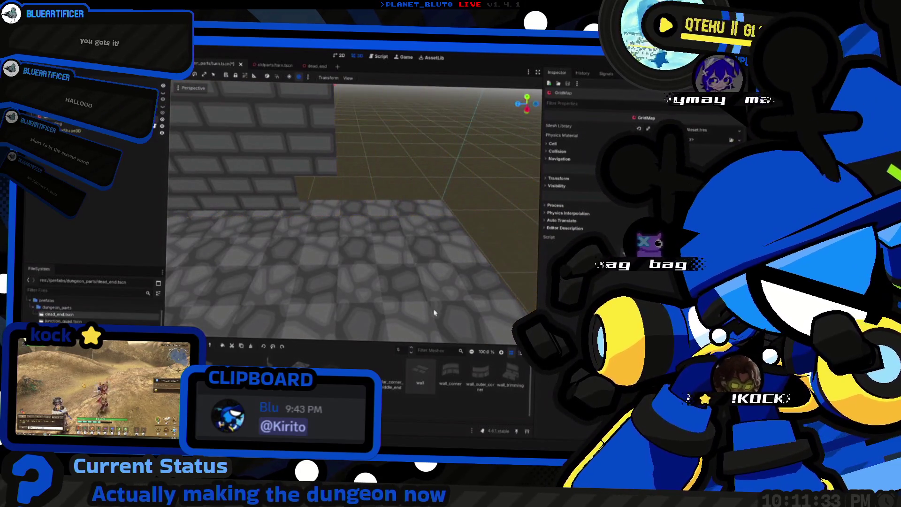
pyautogui.press('q')
pyautogui.press('q')
pyautogui.press('q')
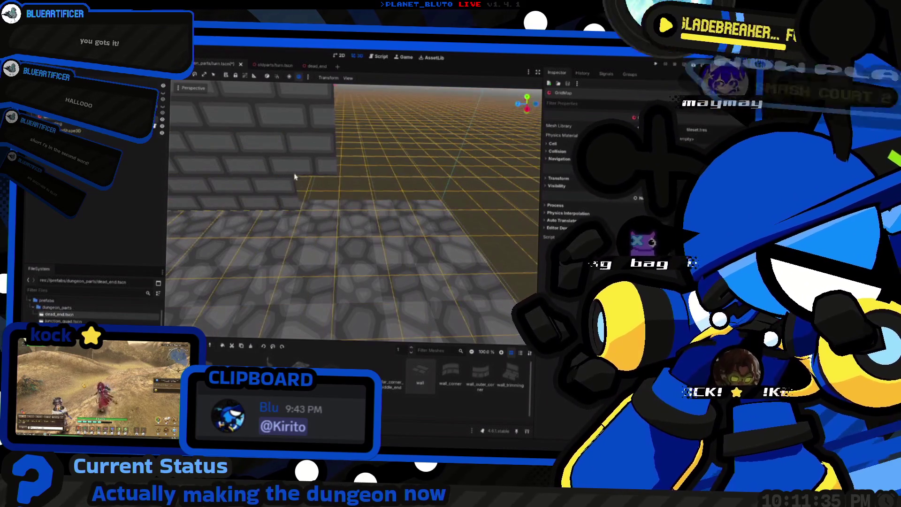
pyautogui.moveTo(374, 203)
pyautogui.mouseDown()
pyautogui.moveTo(188, 202)
pyautogui.moveTo(188, 249)
pyautogui.mouseUp()
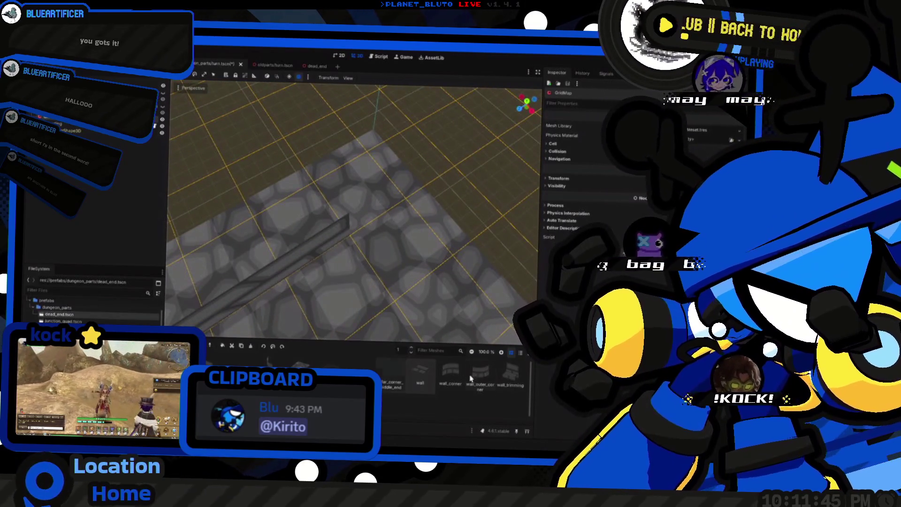
# Pick the wall_corner tile, settle the GridMap editing floor level, and switch to Front Orthogonal view.
pyautogui.click(450, 374)
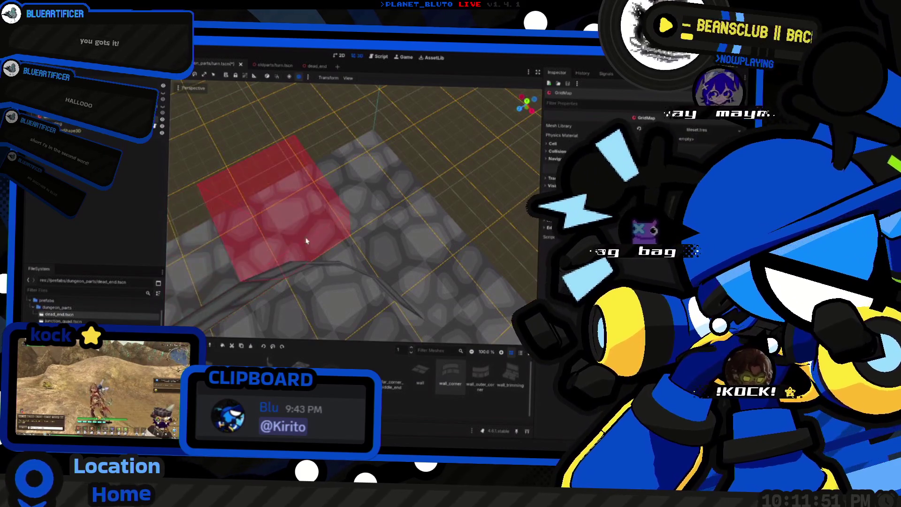
pyautogui.scroll(-3, 282, 282)
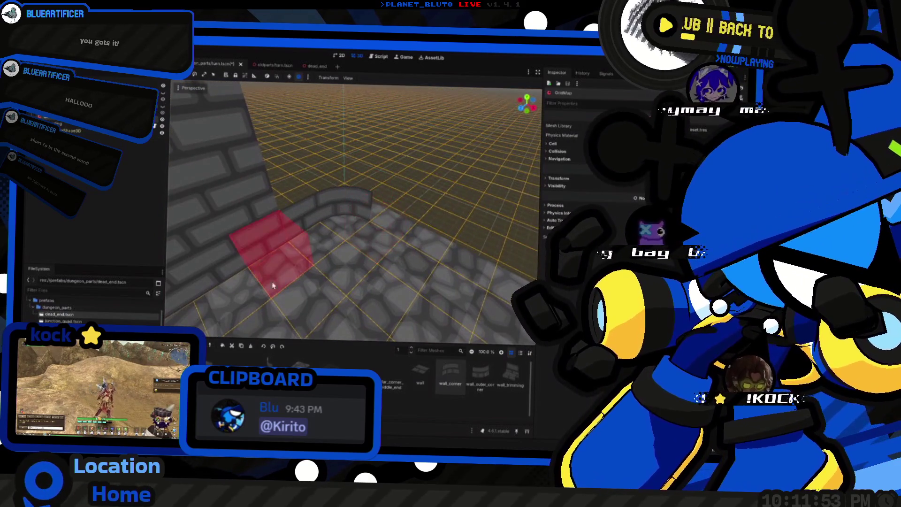
pyautogui.press('q')
pyautogui.press('e')
pyautogui.press('e')
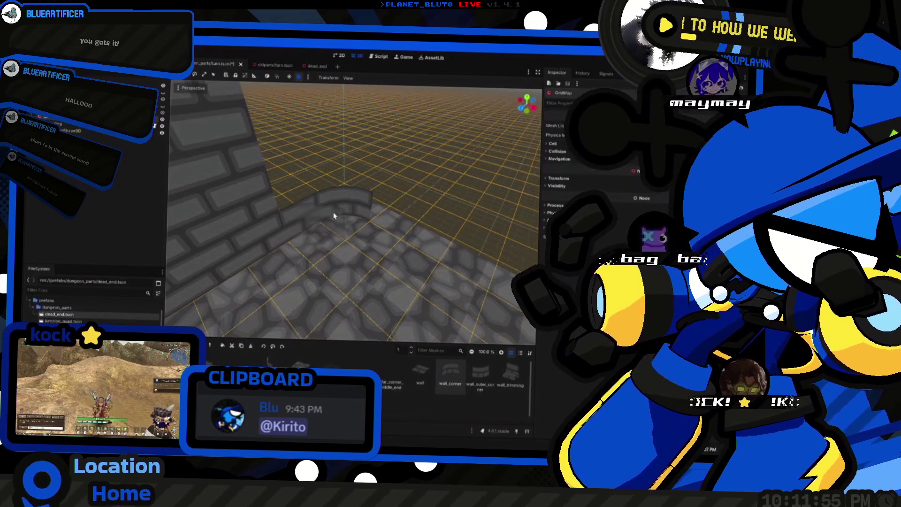
pyautogui.press('q')
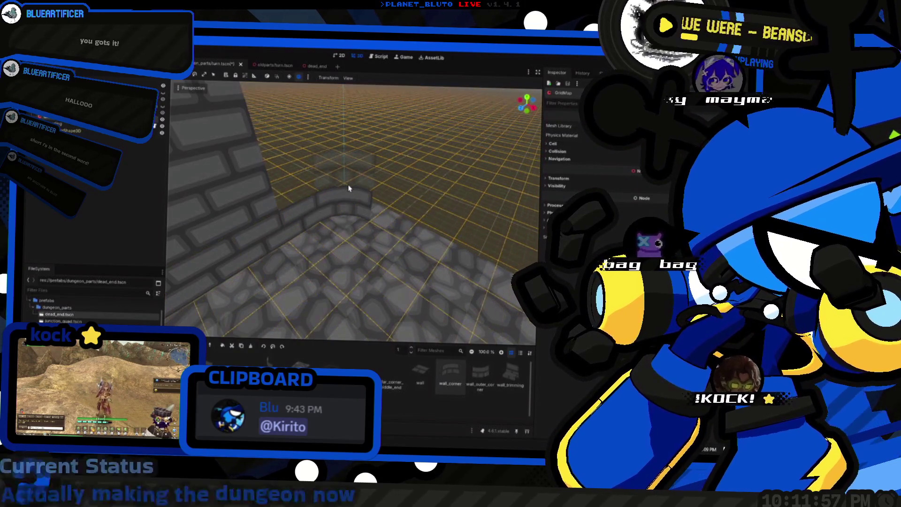
pyautogui.press('e')
pyautogui.press('e')
pyautogui.press('e')
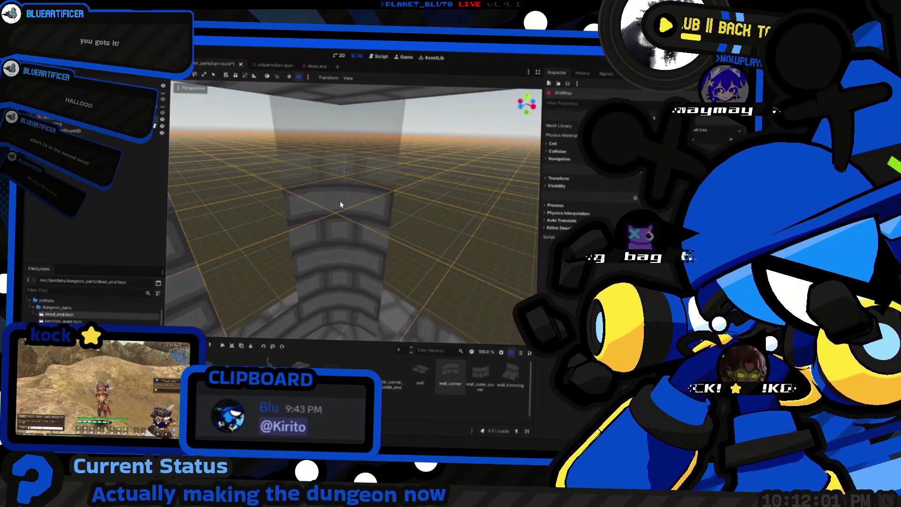
pyautogui.scroll(5, 346, 195)
pyautogui.press('q')
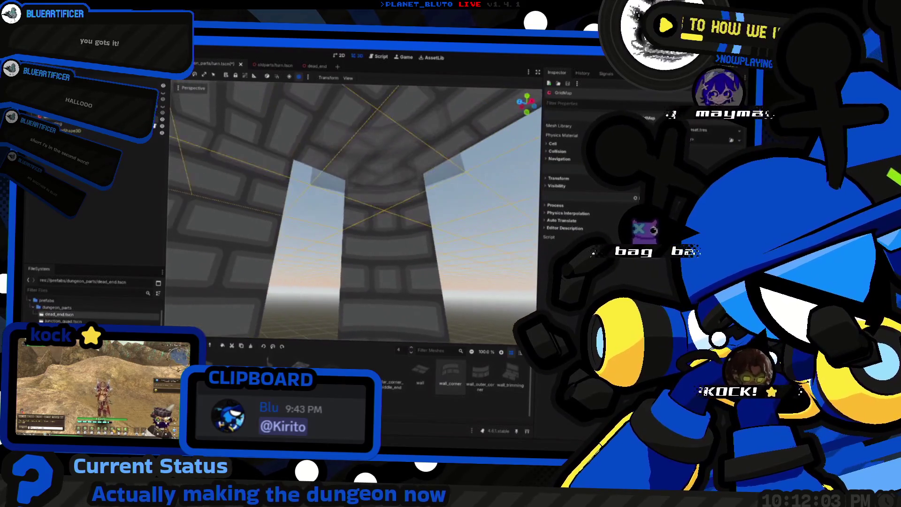
pyautogui.moveTo(319, 239); pyautogui.dragTo(169, 164)
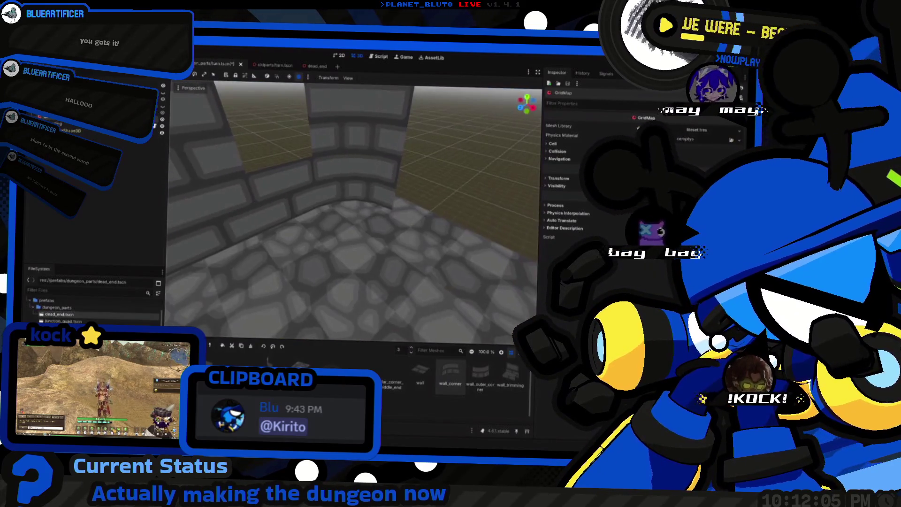
pyautogui.press('e')
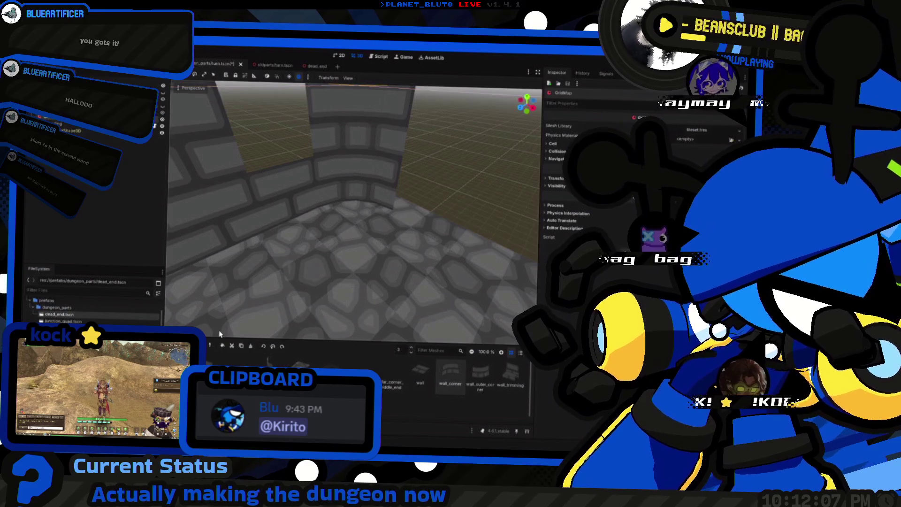
pyautogui.press('KP_1')
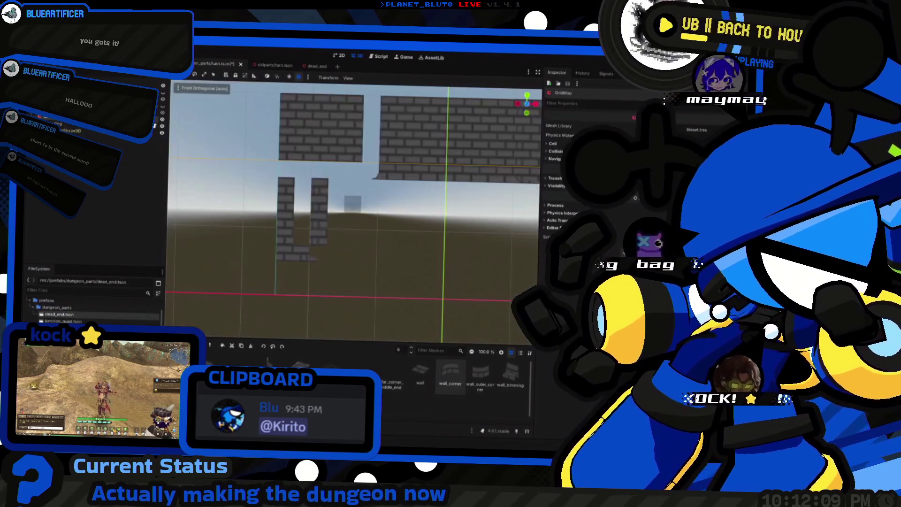
pyautogui.moveTo(341, 235)
pyautogui.mouseDown()
pyautogui.moveTo(404, 215)
pyautogui.moveTo(404, 241)
pyautogui.moveTo(427, 249)
pyautogui.moveTo(426, 233)
pyautogui.moveTo(315, 235)
pyautogui.moveTo(228, 335)
pyautogui.moveTo(365, 212)
pyautogui.moveTo(340, 205)
pyautogui.mouseUp()
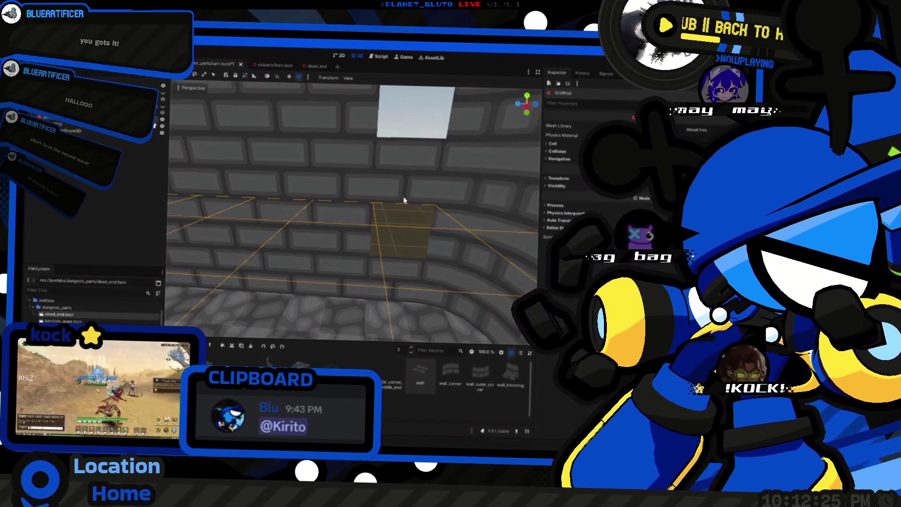
pyautogui.press('q')
pyautogui.press('e')
pyautogui.press('e')
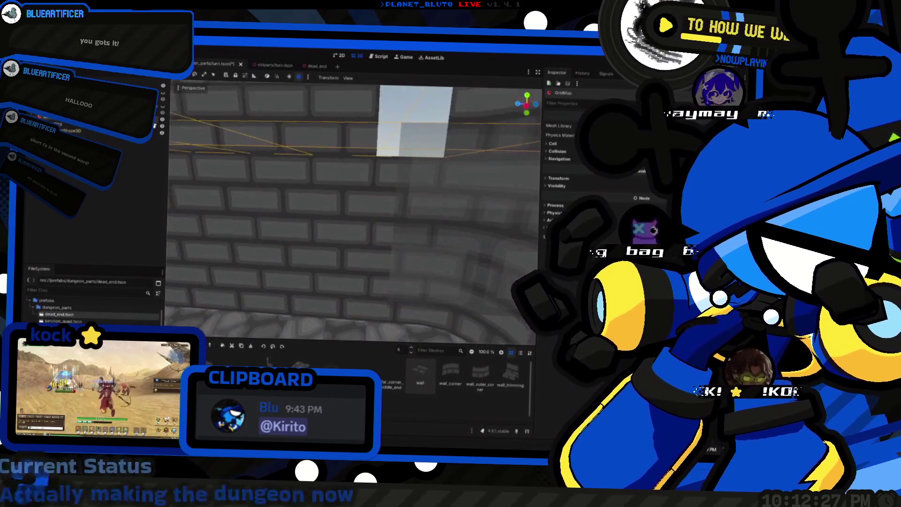
pyautogui.moveTo(394, 204); pyautogui.dragTo(359, 277)
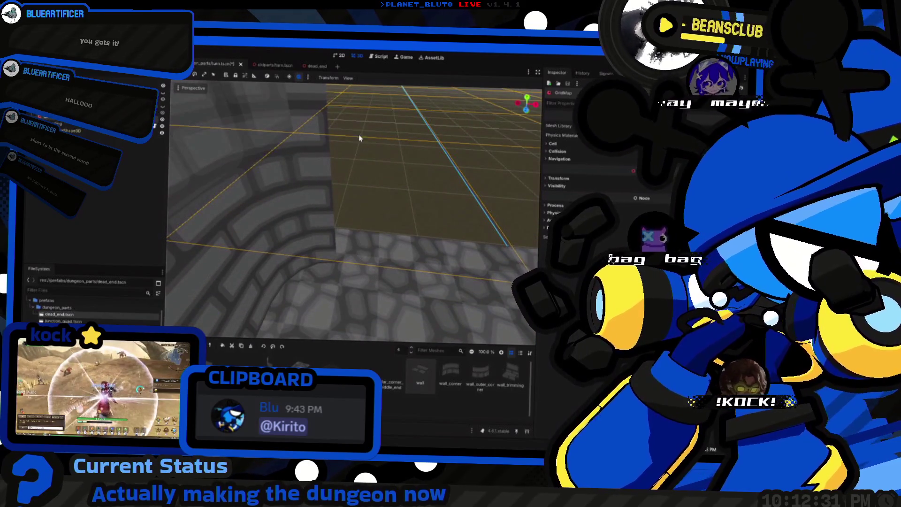
pyautogui.press('q')
pyautogui.press('q')
pyautogui.press('q')
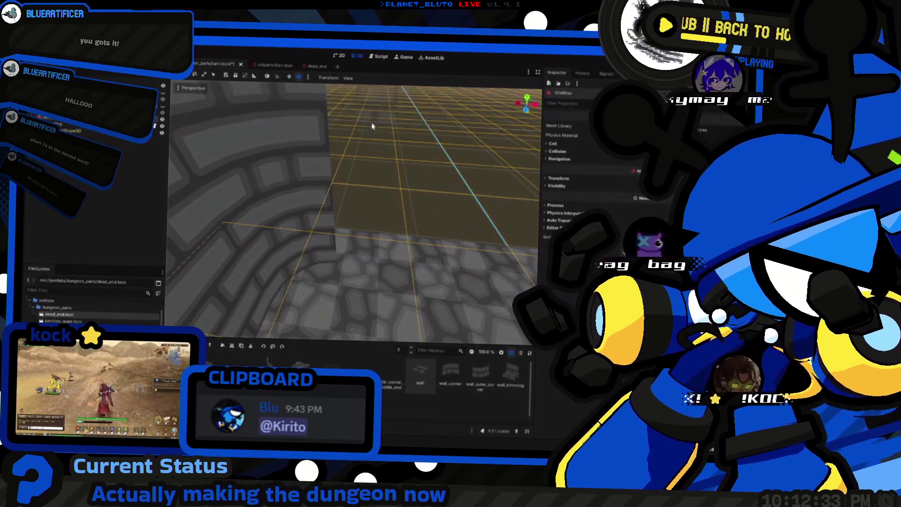
pyautogui.press('e')
pyautogui.press('e')
pyautogui.press('e')
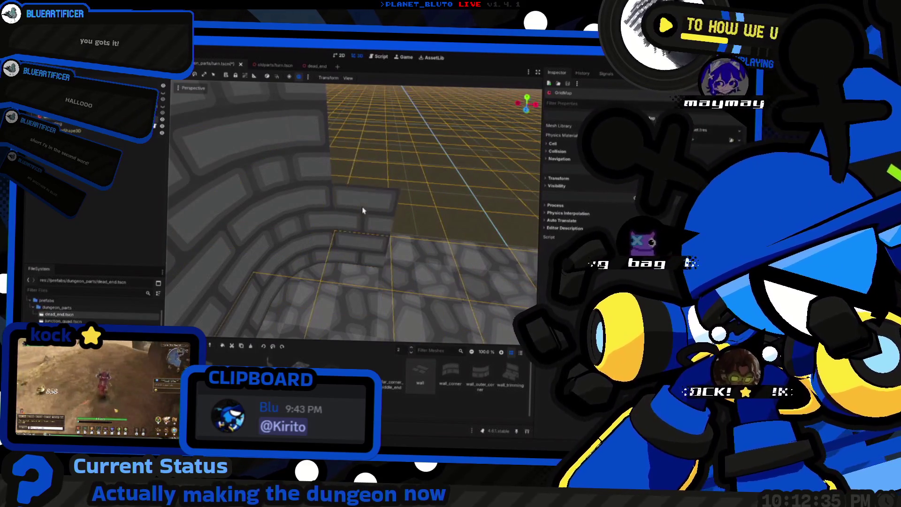
pyautogui.moveTo(366, 142)
pyautogui.mouseDown()
pyautogui.moveTo(378, 237)
pyautogui.moveTo(382, 217)
pyautogui.moveTo(361, 198)
pyautogui.moveTo(350, 199)
pyautogui.moveTo(368, 246)
pyautogui.moveTo(375, 224)
pyautogui.moveTo(367, 216)
pyautogui.moveTo(249, 313)
pyautogui.mouseUp()
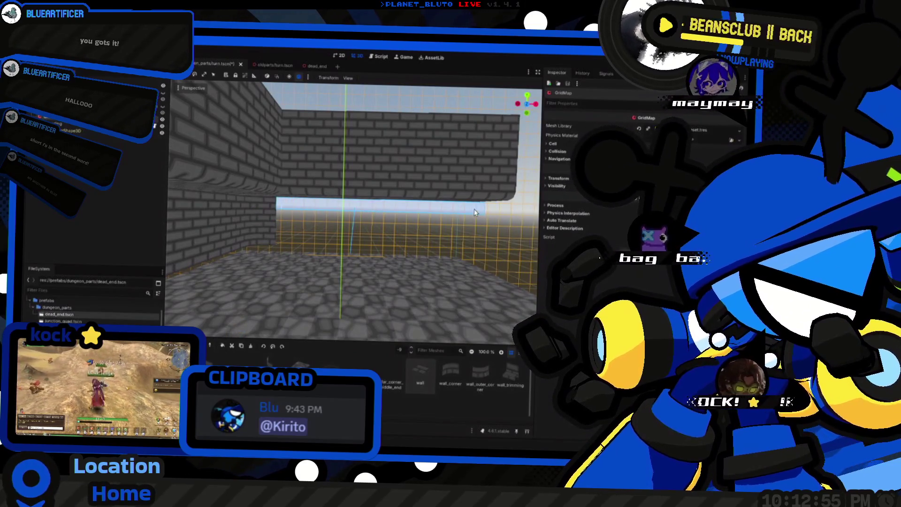
# Select the grid cells spanning the brick wall opening and fill them with tiles.
pyautogui.moveTo(468, 212); pyautogui.dragTo(466, 241)
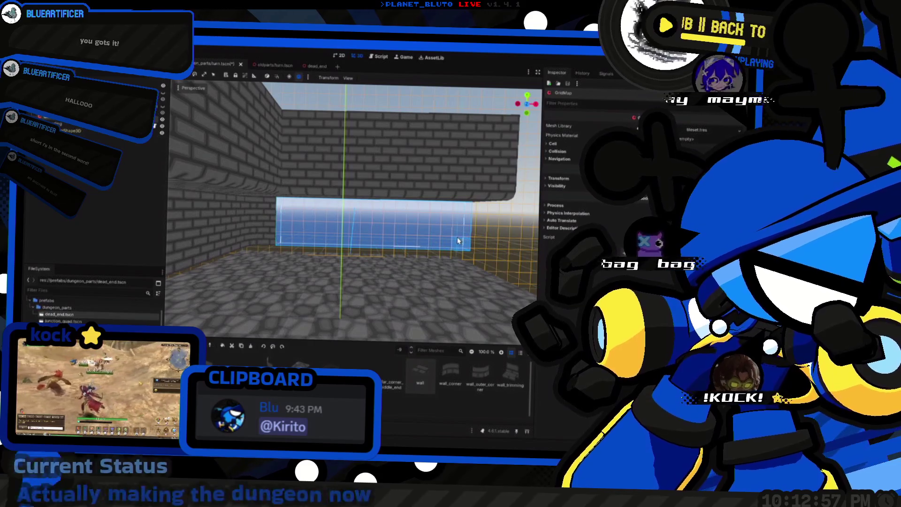
pyautogui.press('Escape')
pyautogui.moveTo(282, 206)
pyautogui.mouseDown()
pyautogui.moveTo(460, 247)
pyautogui.moveTo(531, 239)
pyautogui.mouseUp()
pyautogui.press('Escape')
# Choose the wall_trimming tile for painting, viewing a wall corner up close.
pyautogui.moveTo(228, 223)
pyautogui.mouseDown()
pyautogui.moveTo(186, 241)
pyautogui.moveTo(403, 196)
pyautogui.moveTo(460, 202)
pyautogui.moveTo(435, 181)
pyautogui.moveTo(364, 232)
pyautogui.mouseUp()
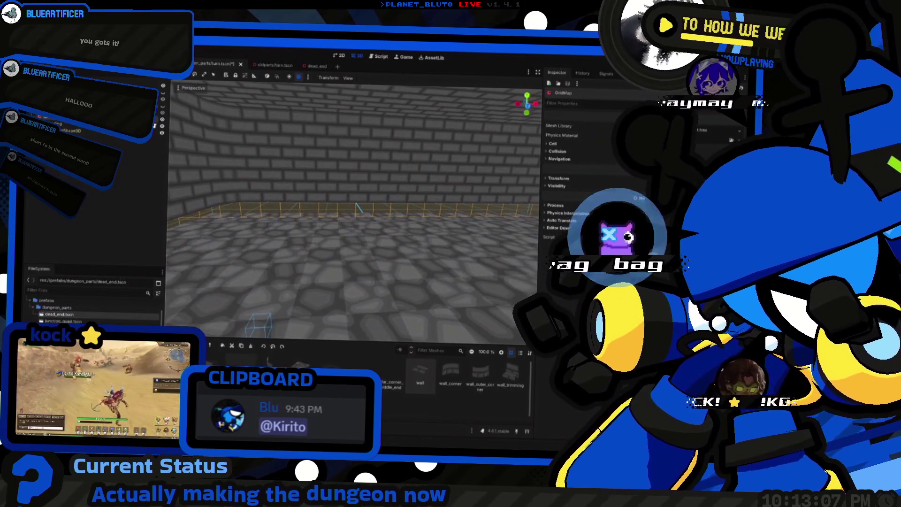
pyautogui.click(511, 373)
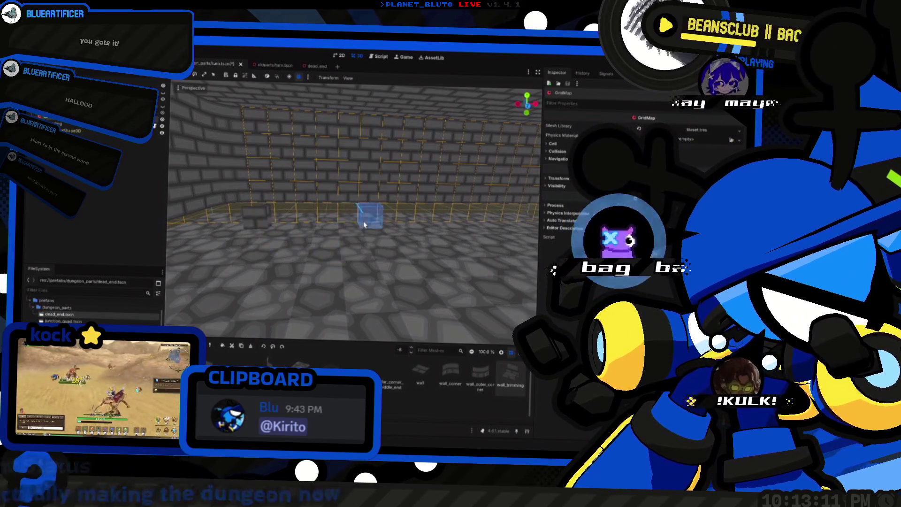
pyautogui.moveTo(258, 216); pyautogui.dragTo(335, 257)
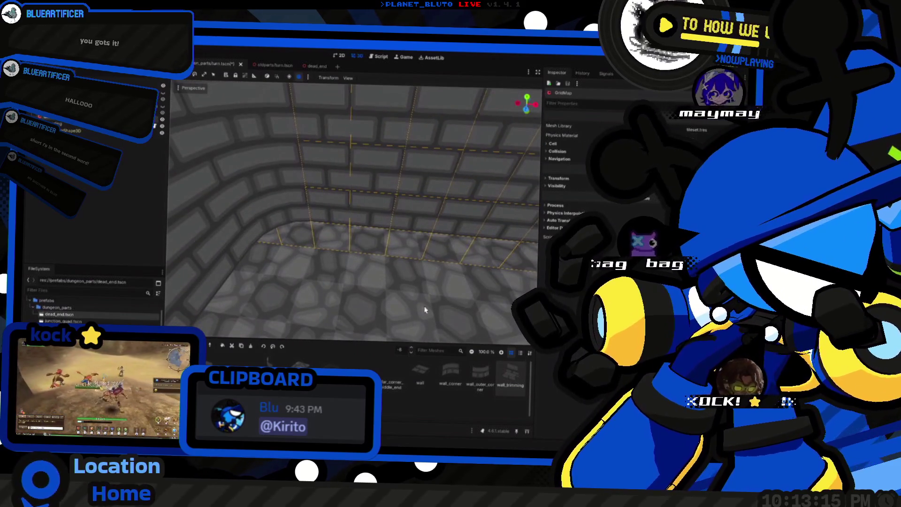
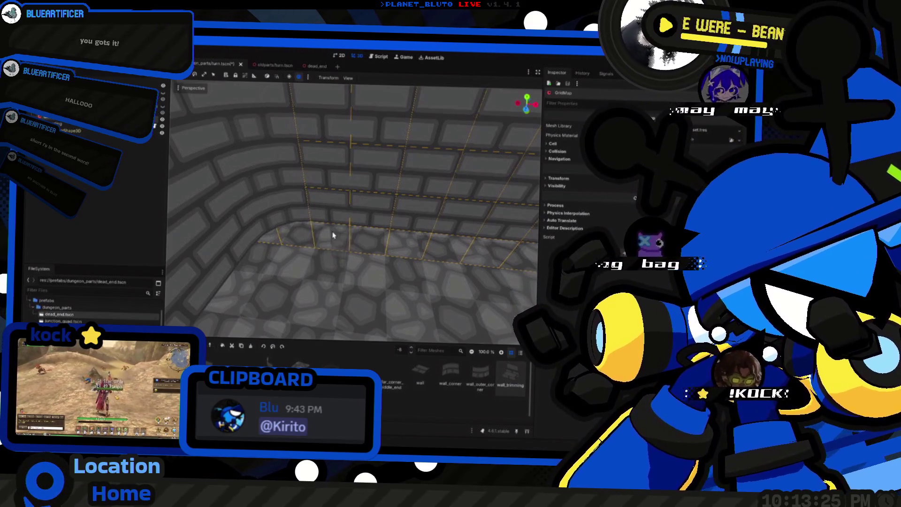
# Move the GridMap editing plane from the floor to the back wall, then clear a trial cell selection.
pyautogui.moveTo(331, 234)
pyautogui.mouseDown()
pyautogui.moveTo(310, 219)
pyautogui.moveTo(363, 243)
pyautogui.mouseUp()
pyautogui.moveTo(248, 248)
pyautogui.mouseDown()
pyautogui.moveTo(484, 235)
pyautogui.moveTo(470, 233)
pyautogui.moveTo(429, 263)
pyautogui.moveTo(395, 256)
pyautogui.moveTo(406, 344)
pyautogui.mouseUp()
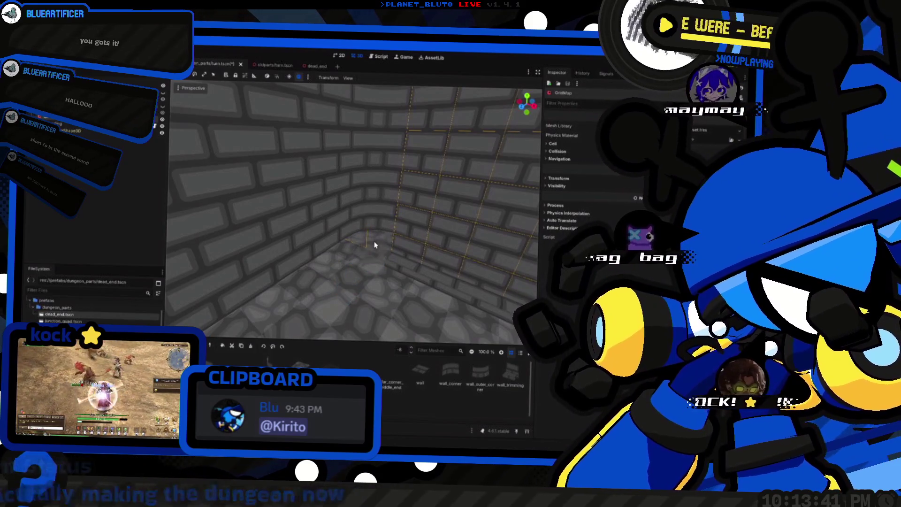
pyautogui.moveTo(372, 251); pyautogui.dragTo(375, 230)
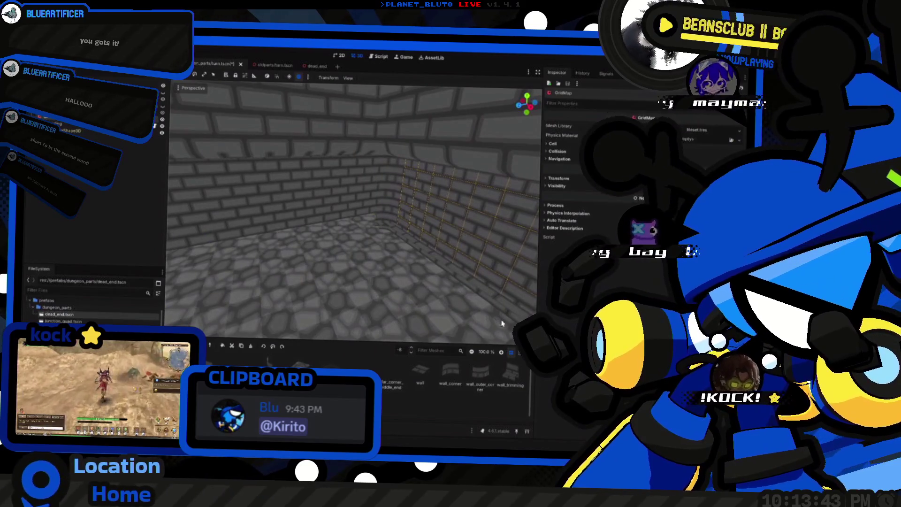
pyautogui.press('x')
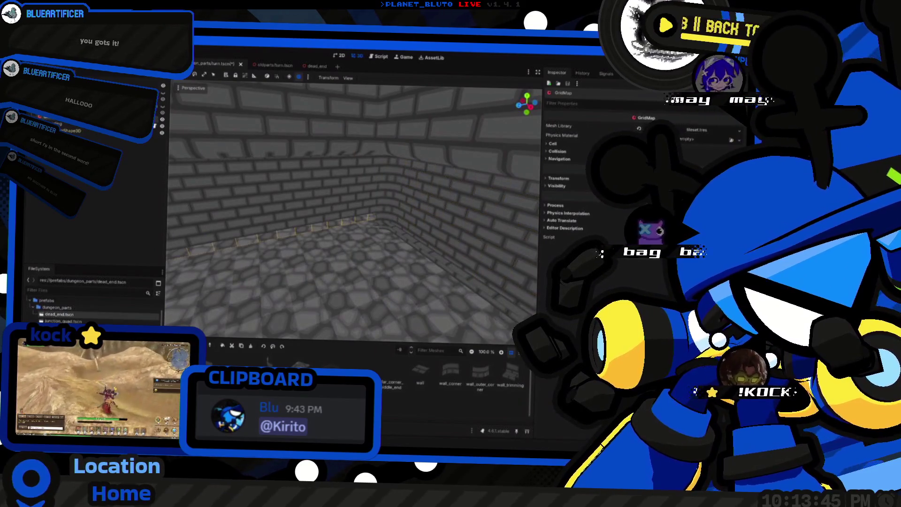
pyautogui.scroll(5, 373, 225)
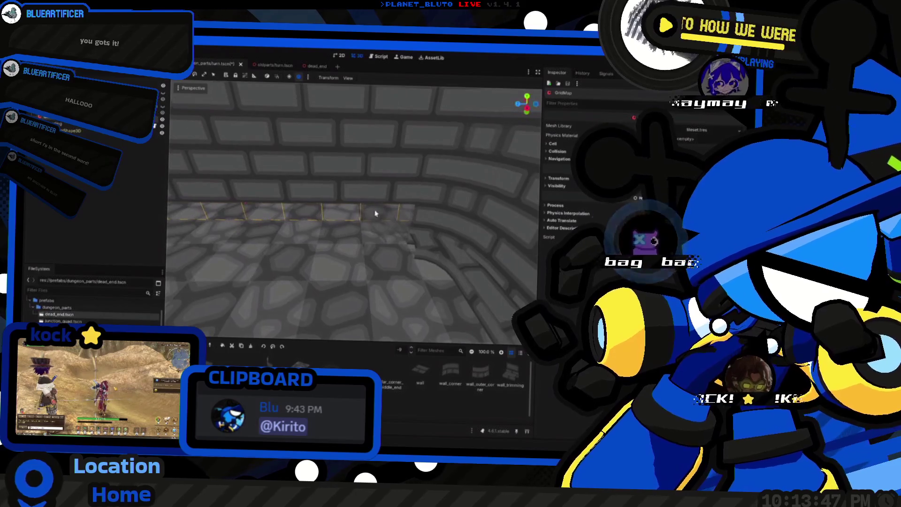
pyautogui.press('c')
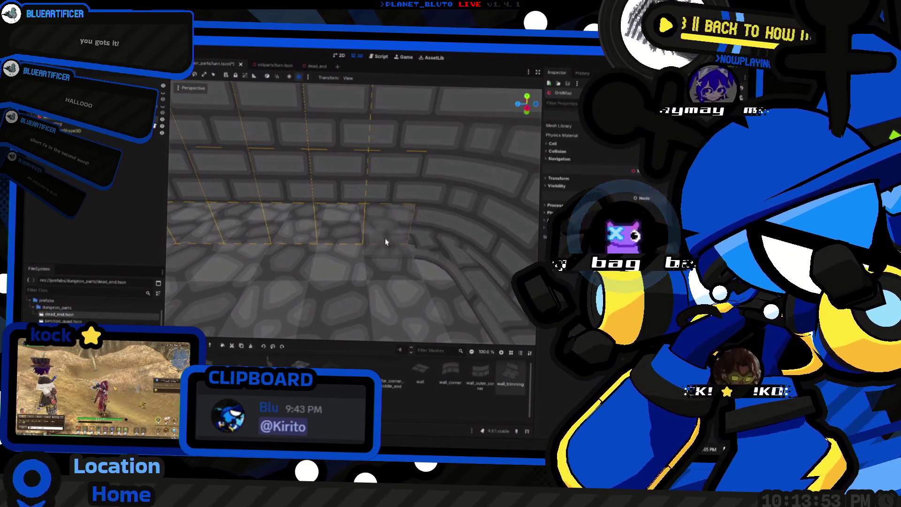
pyautogui.scroll(-6, 385, 241)
pyautogui.moveTo(460, 238); pyautogui.dragTo(257, 228)
pyautogui.press('Escape')
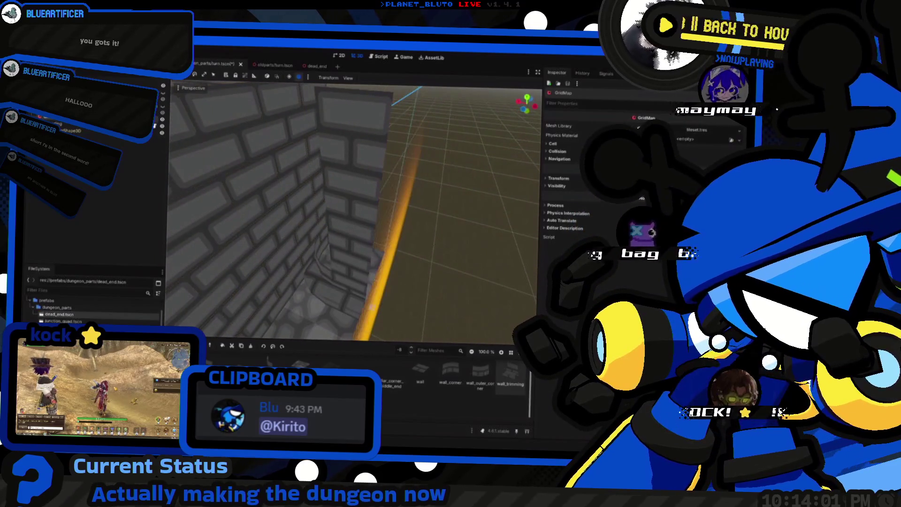
# Erase the selected block of wall cells and drop the editing level to floor 0.
pyautogui.click(539, 386)
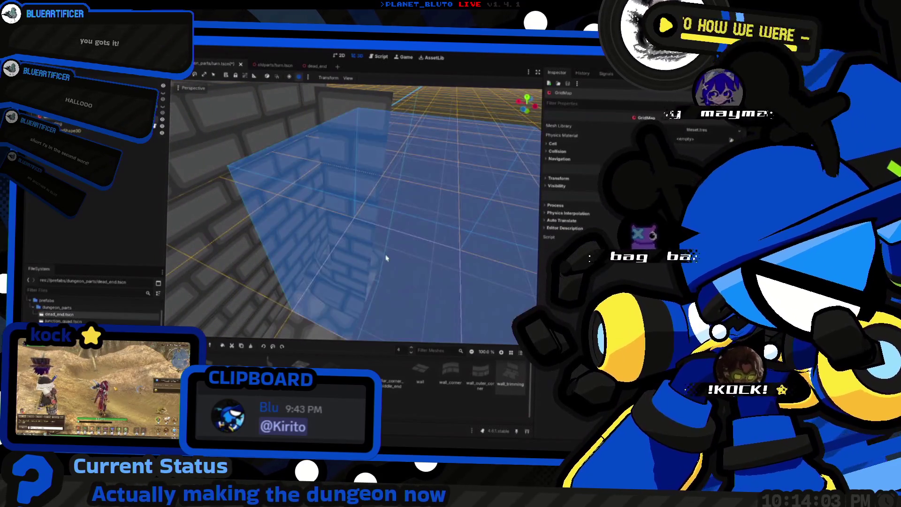
pyautogui.press('w')
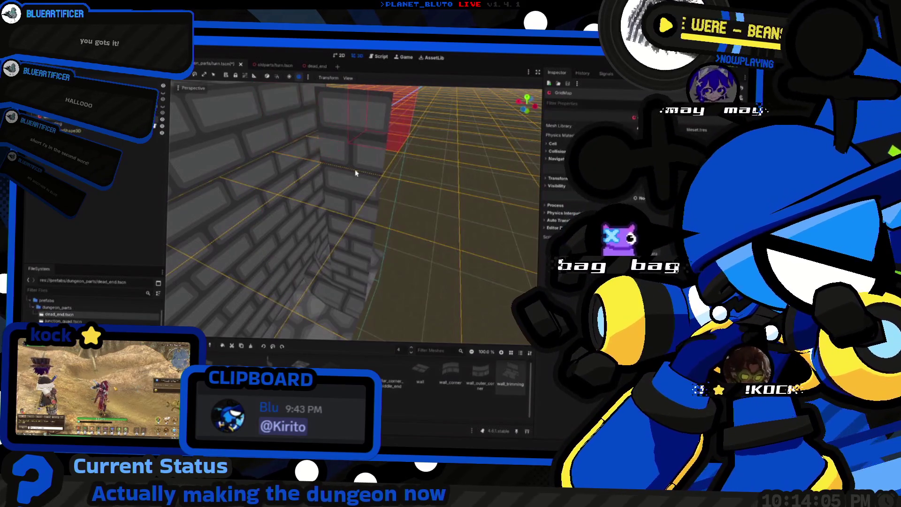
pyautogui.press('1')
pyautogui.press('1')
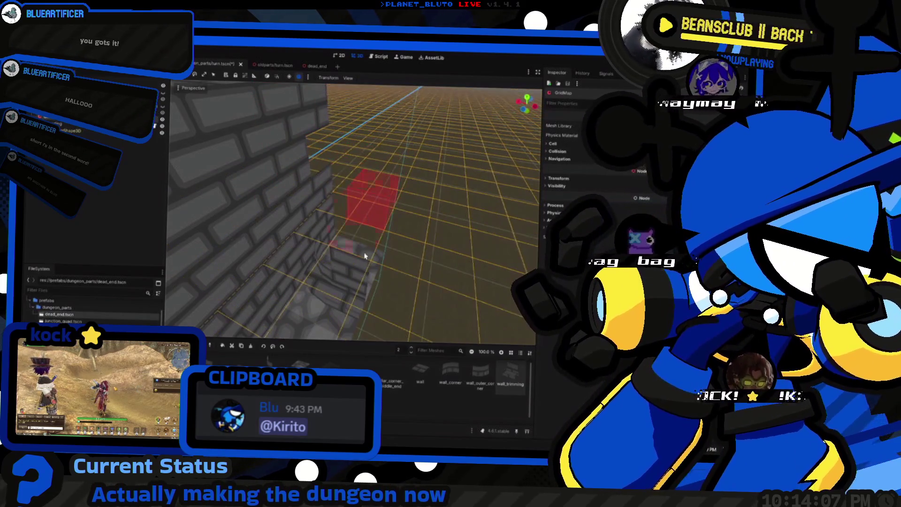
pyautogui.press('1')
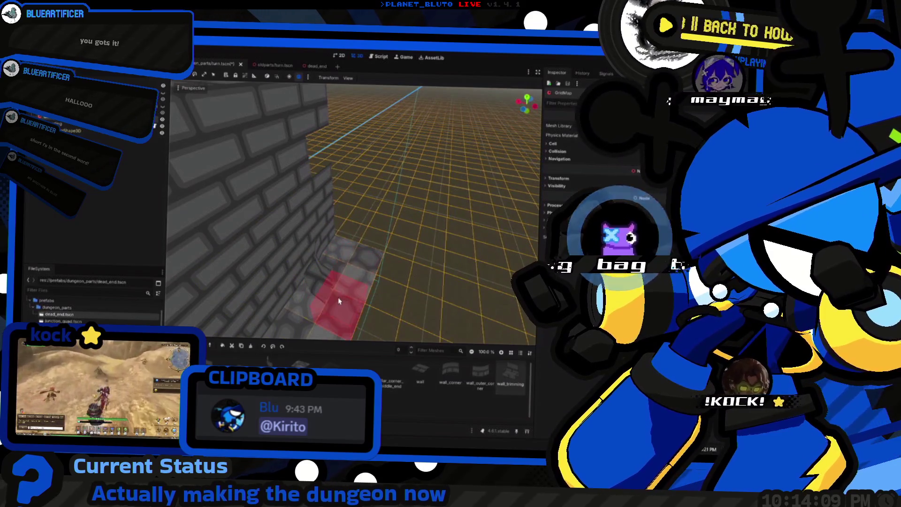
# Raise the GridMap editing level to floor 3 and pick the plain 'wall' piece.
pyautogui.moveTo(407, 253)
pyautogui.mouseDown()
pyautogui.moveTo(385, 244)
pyautogui.moveTo(366, 253)
pyautogui.moveTo(342, 288)
pyautogui.moveTo(405, 304)
pyautogui.moveTo(409, 243)
pyautogui.mouseUp()
pyautogui.press('3')
pyautogui.press('3')
pyautogui.press('3')
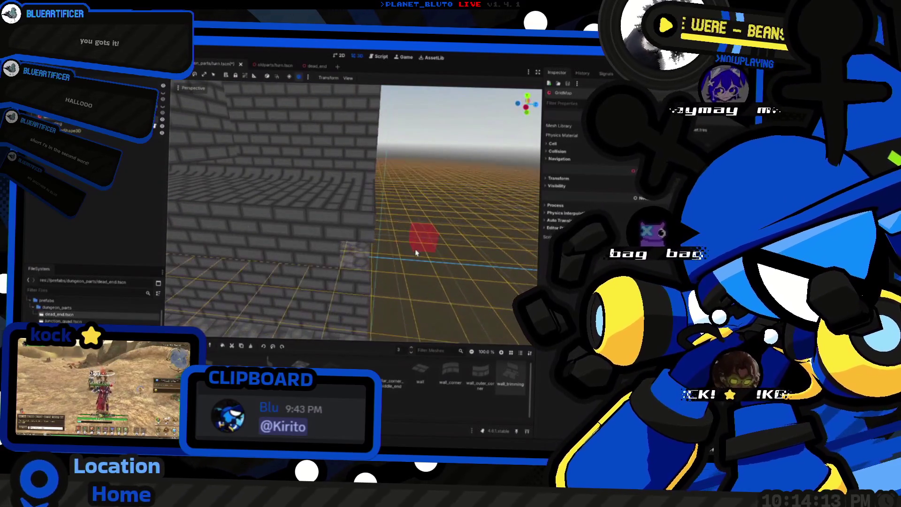
pyautogui.click(425, 377)
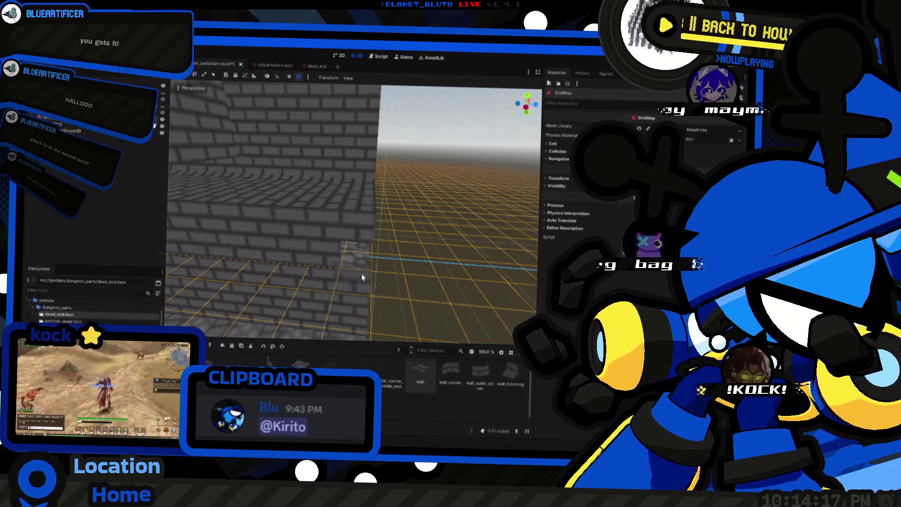
pyautogui.moveTo(362, 281)
pyautogui.mouseDown()
pyautogui.moveTo(375, 279)
pyautogui.moveTo(362, 284)
pyautogui.moveTo(382, 246)
pyautogui.moveTo(213, 317)
pyautogui.mouseUp()
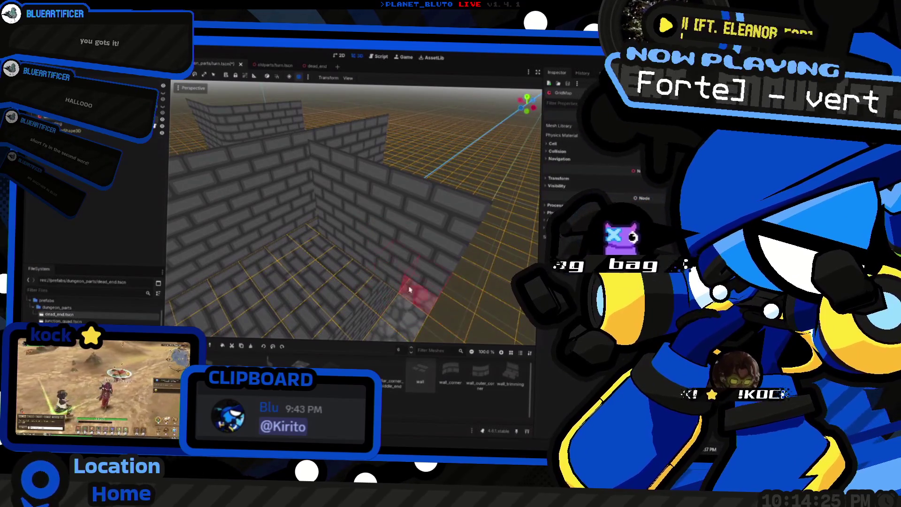
pyautogui.moveTo(346, 238)
pyautogui.mouseDown()
pyautogui.moveTo(397, 282)
pyautogui.moveTo(343, 256)
pyautogui.moveTo(367, 238)
pyautogui.mouseUp()
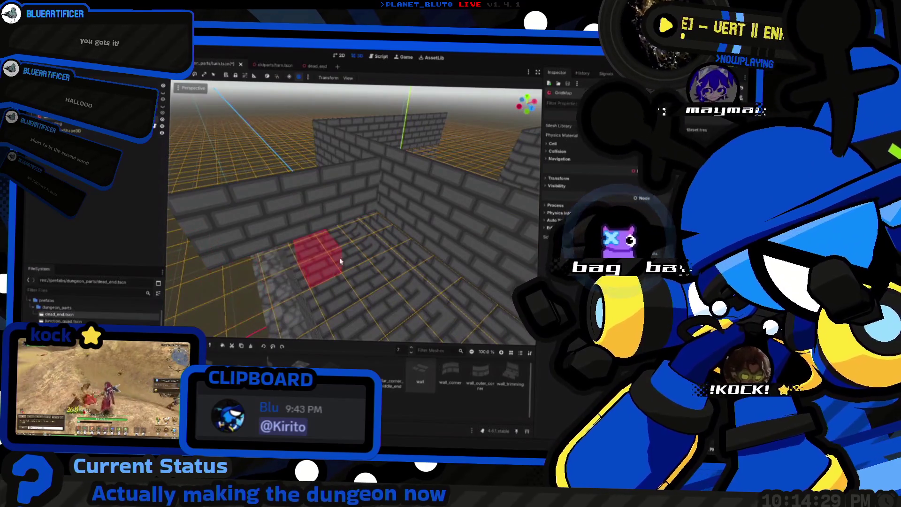
pyautogui.moveTo(312, 257); pyautogui.dragTo(372, 211)
pyautogui.moveTo(240, 266); pyautogui.dragTo(221, 249)
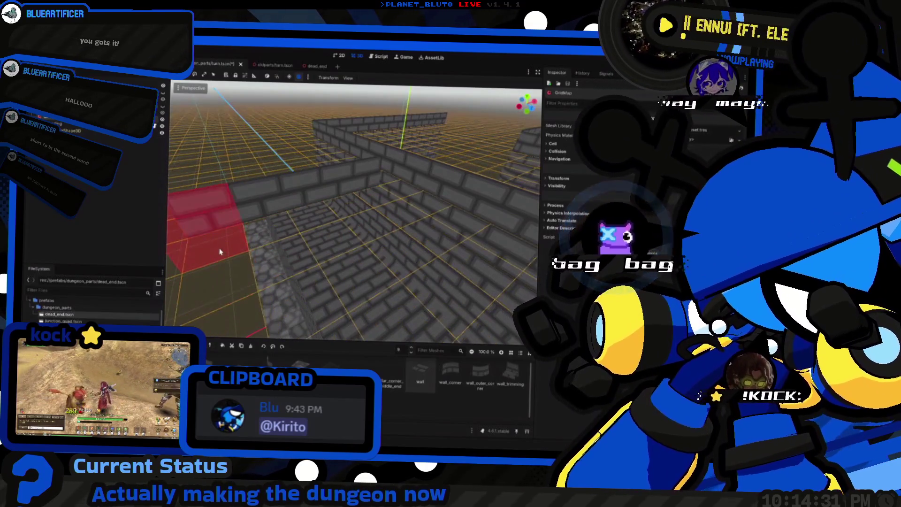
pyautogui.moveTo(373, 213)
pyautogui.mouseDown()
pyautogui.moveTo(450, 179)
pyautogui.moveTo(227, 171)
pyautogui.moveTo(267, 91)
pyautogui.mouseUp()
pyautogui.moveTo(357, 211); pyautogui.dragTo(382, 246)
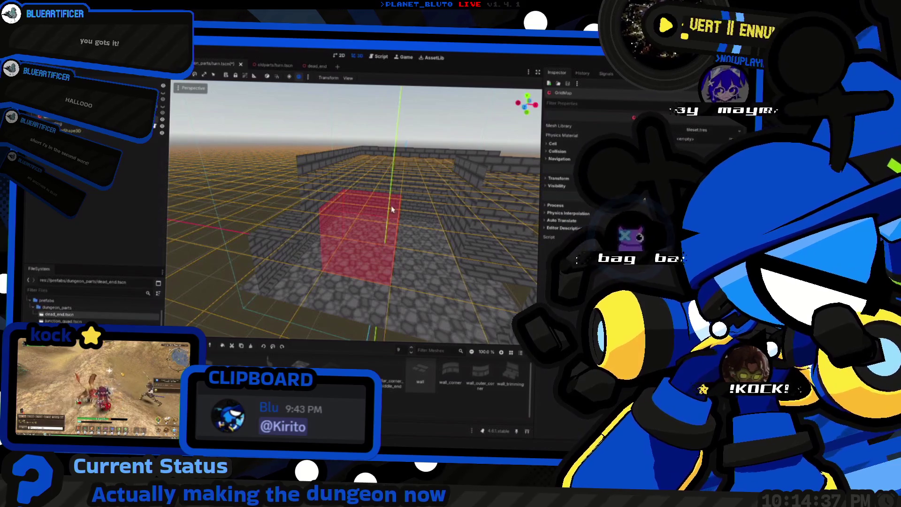
pyautogui.moveTo(383, 202); pyautogui.dragTo(369, 208)
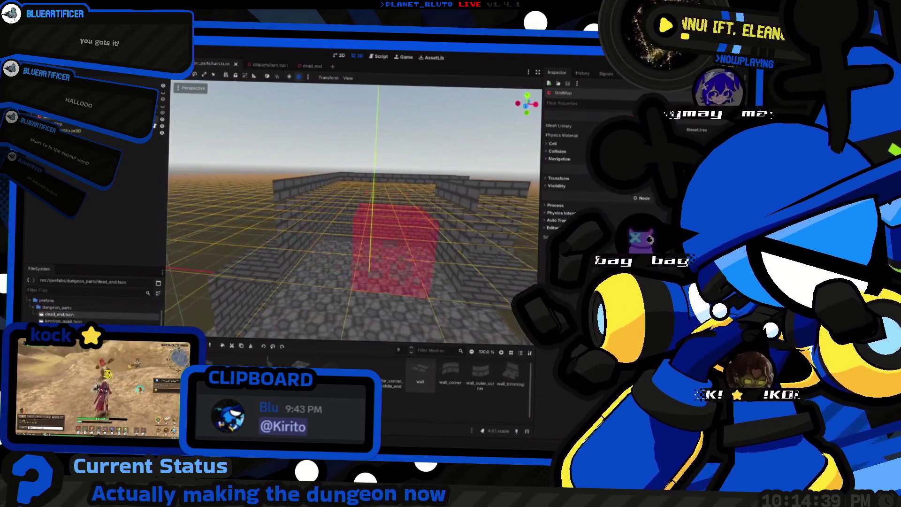
pyautogui.hotkey('ctrl', 'Tab')
pyautogui.scroll(-5, 425, 210)
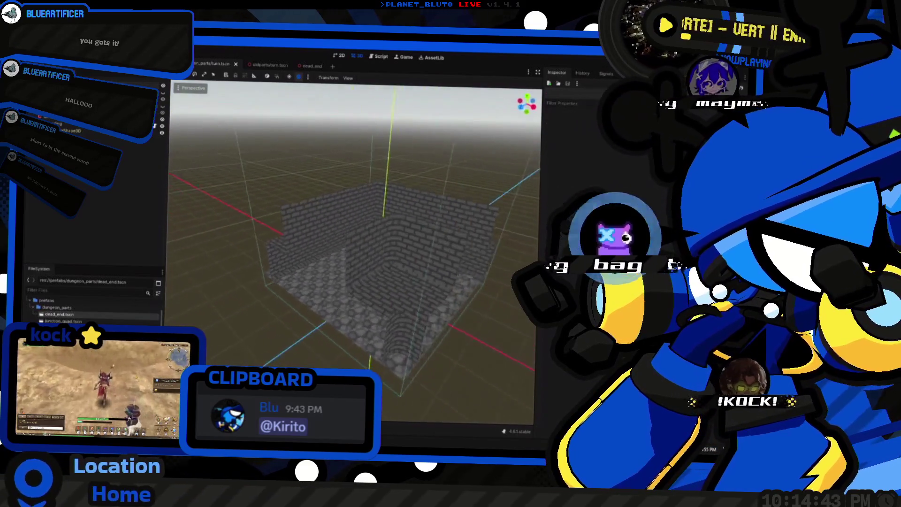
# Zoom out over the finished brick dead_end room, then bring up the dungeon generator script.
pyautogui.scroll(5, 357, 253)
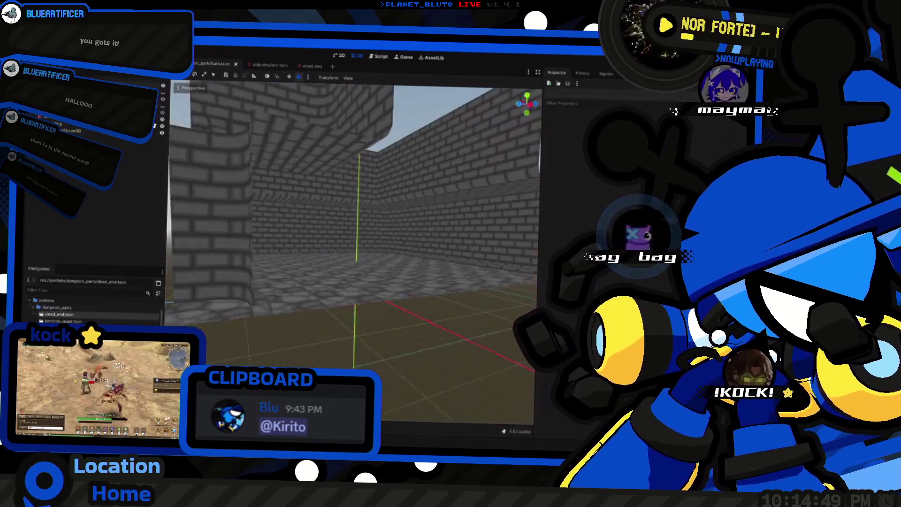
pyautogui.scroll(-5, 352, 254)
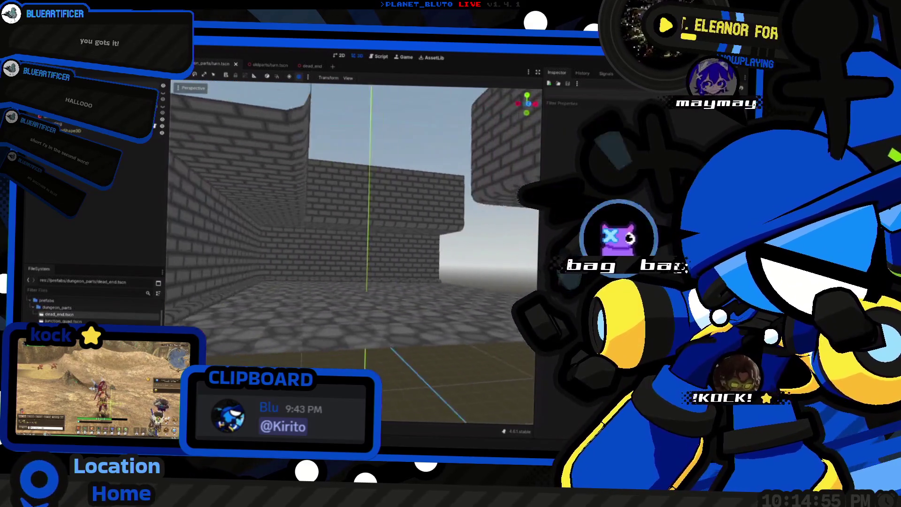
pyautogui.scroll(-5, 354, 254)
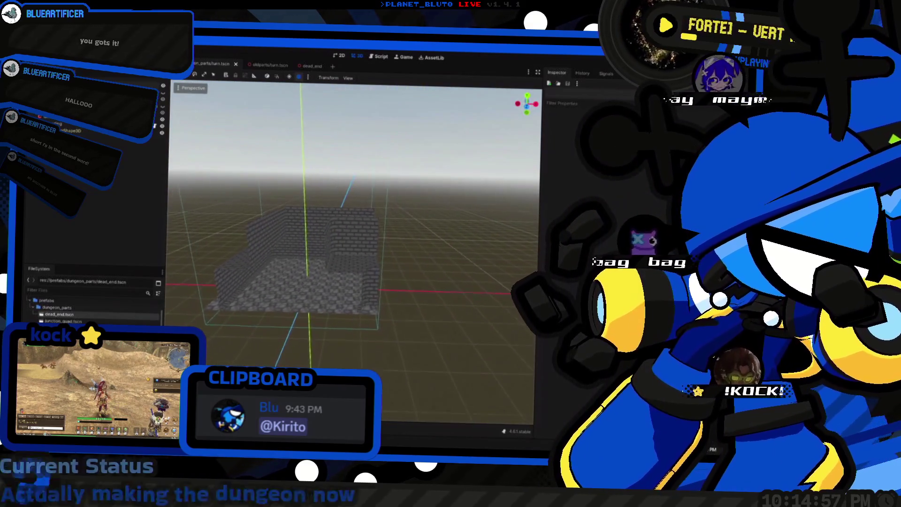
pyautogui.click(379, 56)
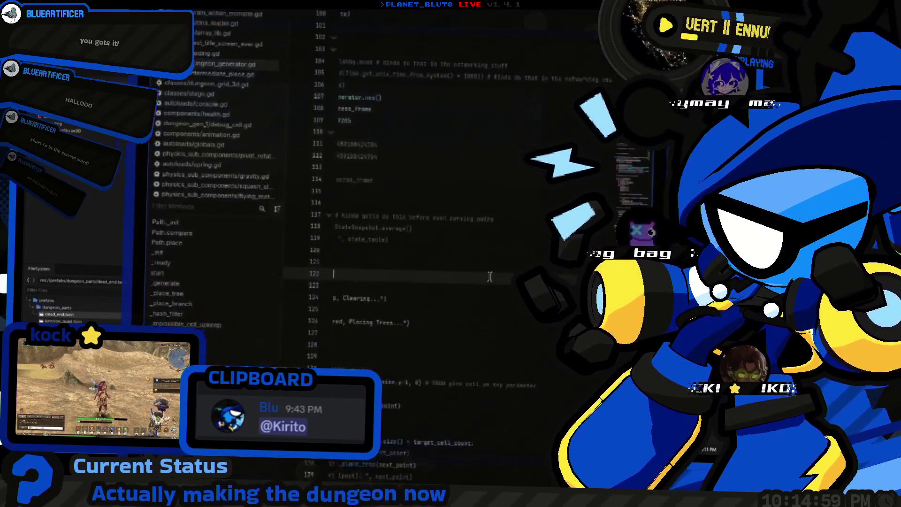
# Change the turn.tscn preload on line 81 from old_parts to dungeon_parts, save, and return to the room.
pyautogui.scroll(9, 438, 174)
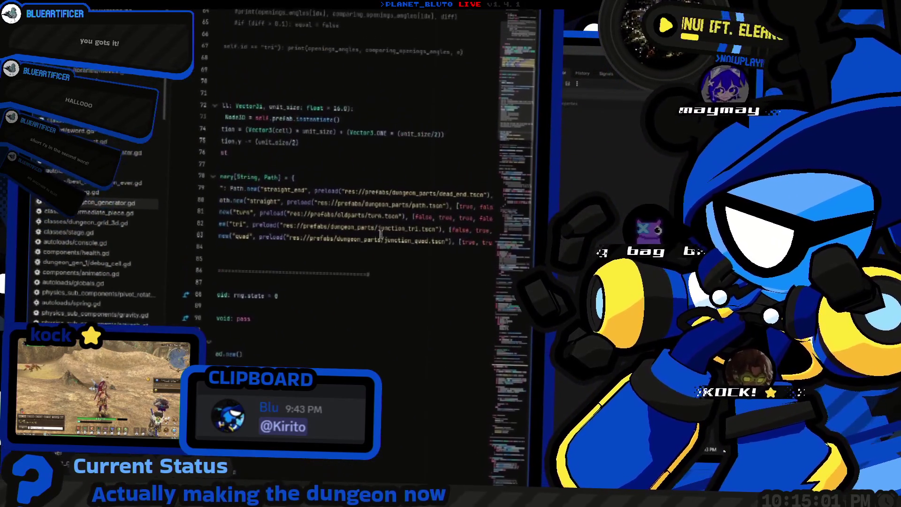
pyautogui.doubleClick(349, 252)
pyautogui.write('dungeon_')
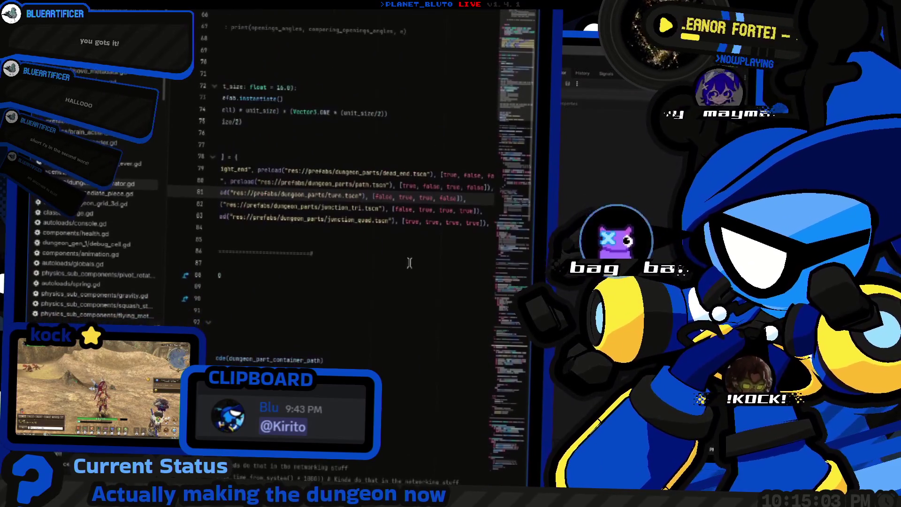
pyautogui.hscroll(-3, 409, 257)
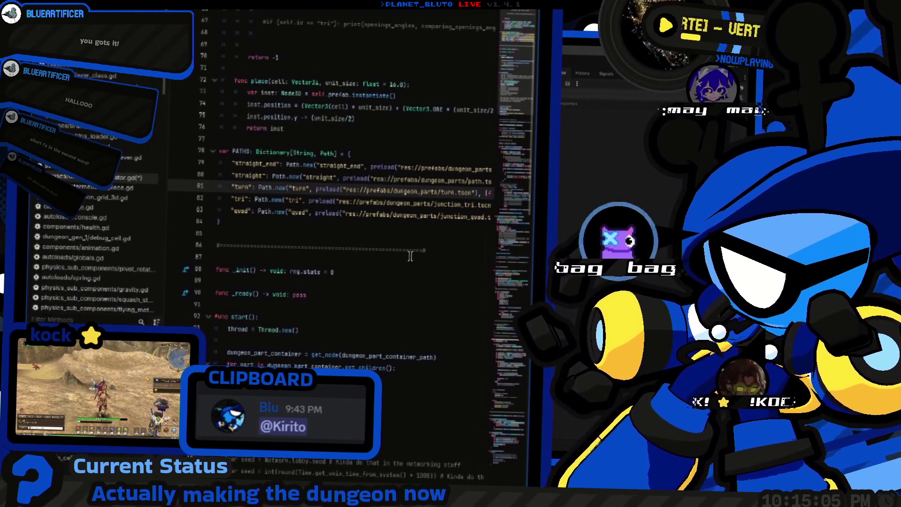
pyautogui.hotkey('ctrl', 's')
pyautogui.hotkey('ctrl', 'F2')
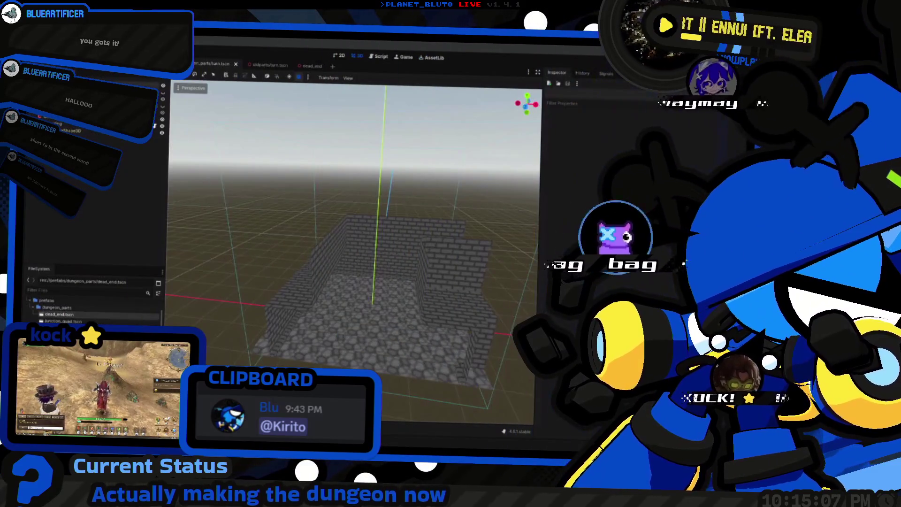
pyautogui.moveTo(281, 164); pyautogui.dragTo(305, 206)
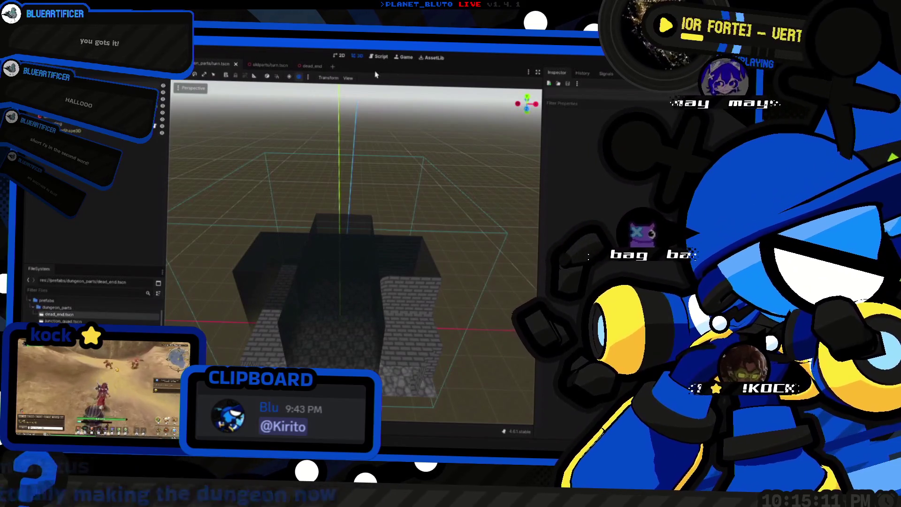
pyautogui.click(338, 56)
pyautogui.rightClick(347, 243)
pyautogui.click(352, 207)
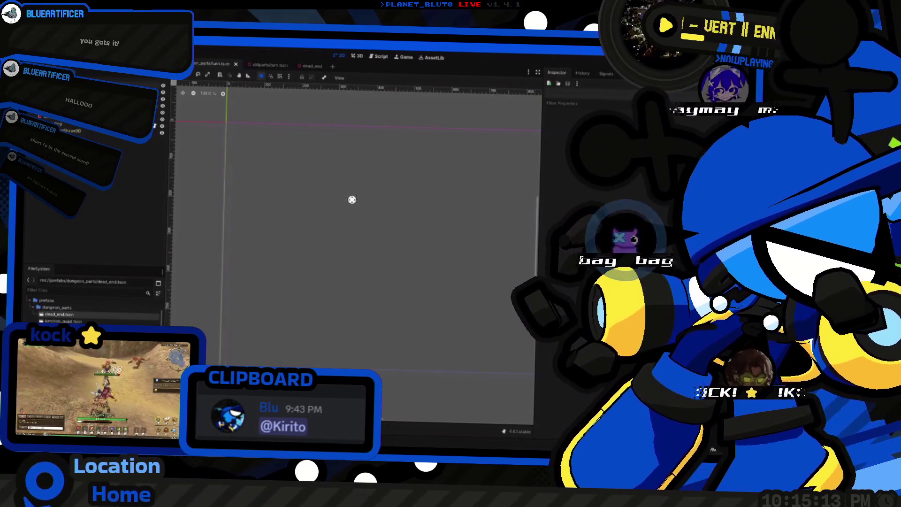
pyautogui.click(356, 55)
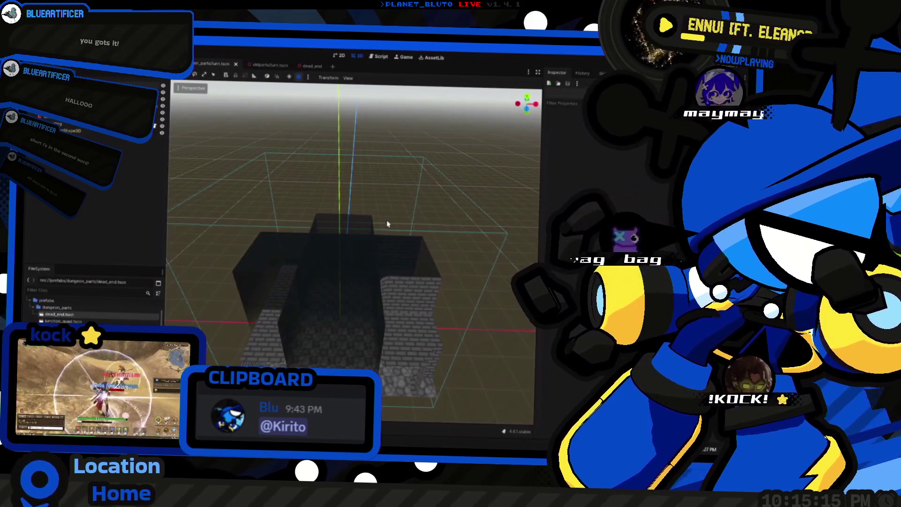
# Launch the project with F5, choose the Knight class, and host a new game.
pyautogui.press('F5')
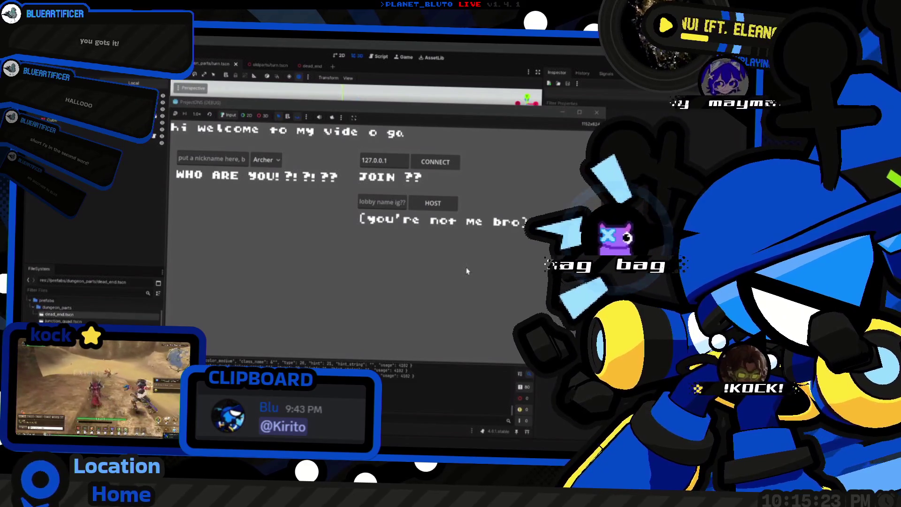
pyautogui.click(282, 160)
pyautogui.click(275, 184)
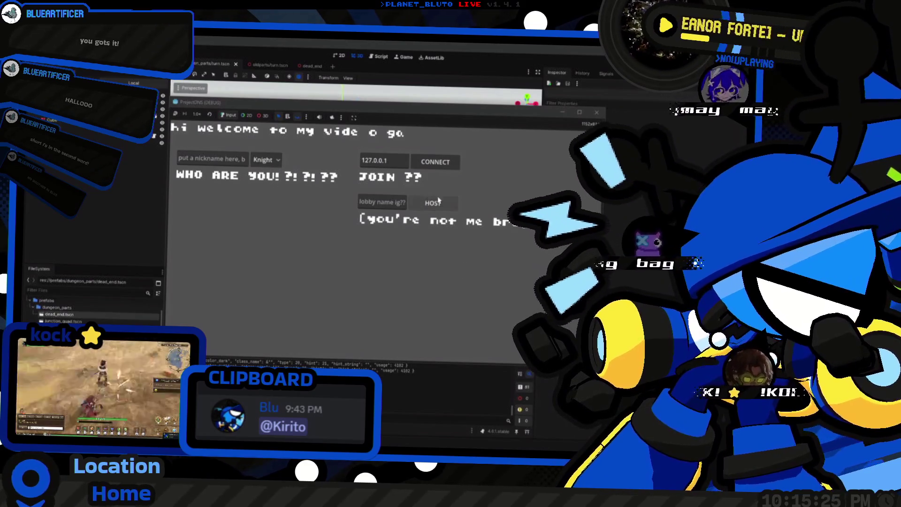
pyautogui.click(448, 208)
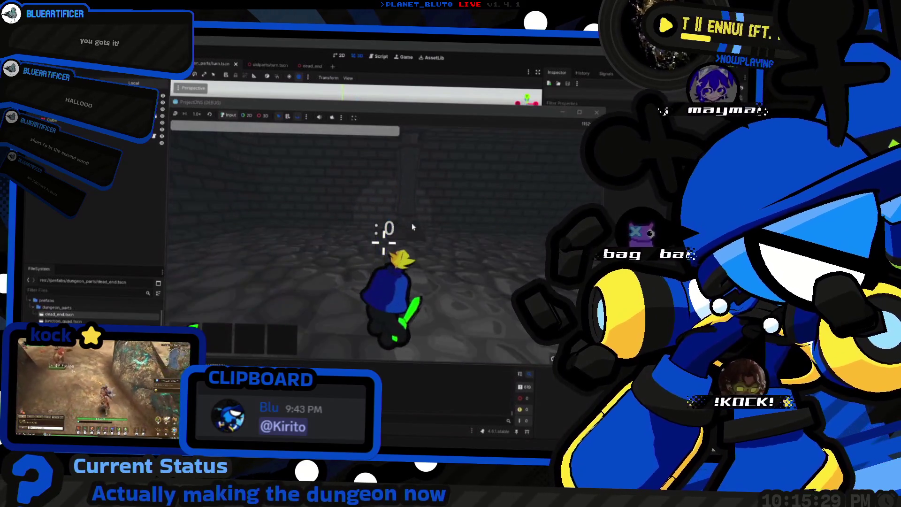
# Turn the Knight toward the brick corridor and walk down it.
pyautogui.press('w')
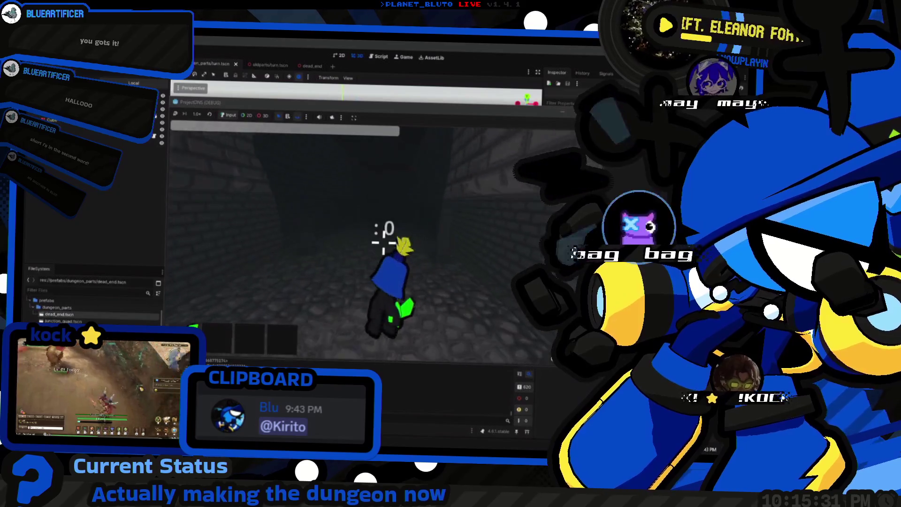
pyautogui.press('w')
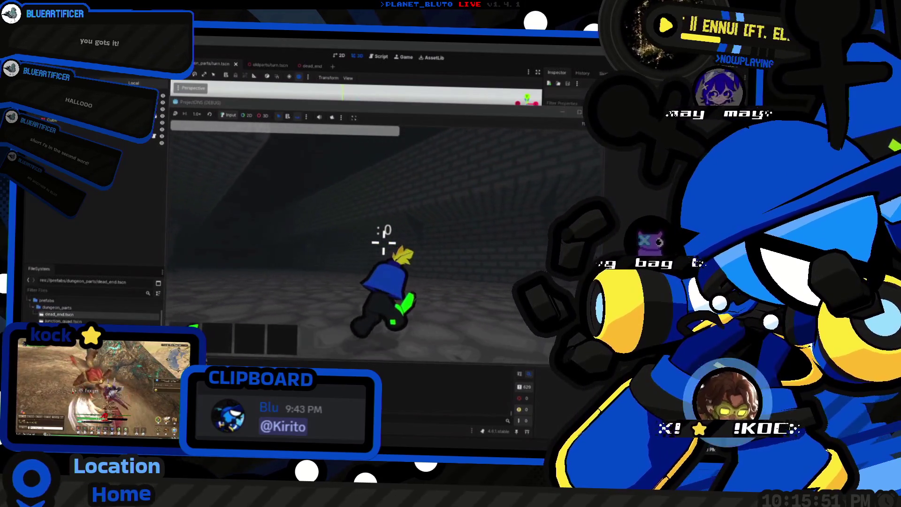
pyautogui.press('w')
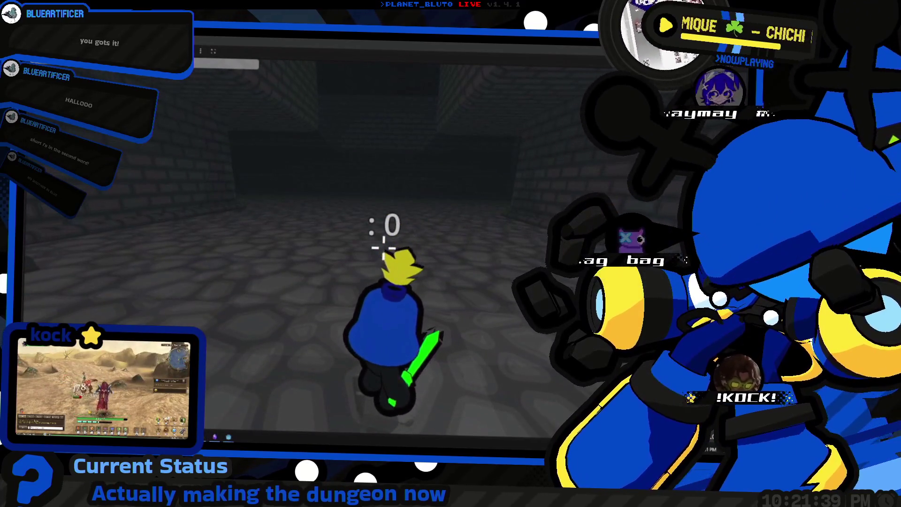
# Walk the character along the brick corridor walls and into the darker passage.
pyautogui.press('w')
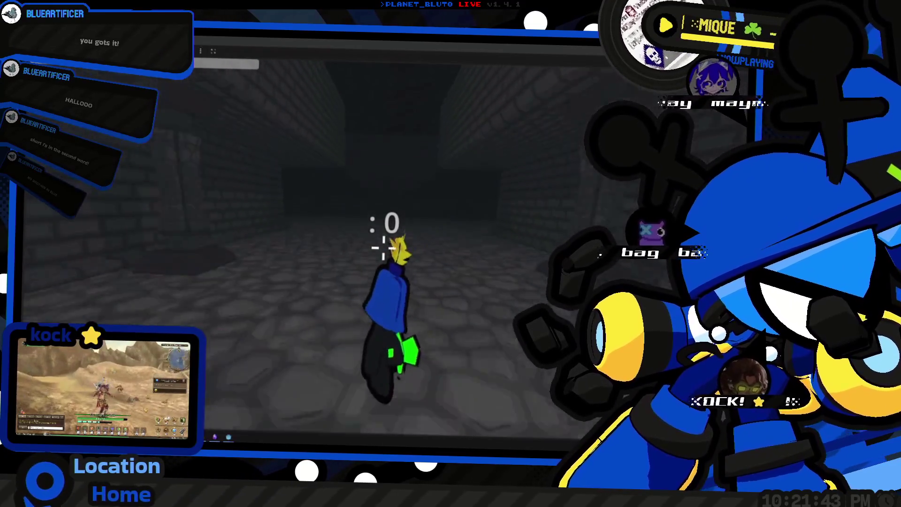
pyautogui.press('w')
pyautogui.press('w')
pyautogui.press('w')
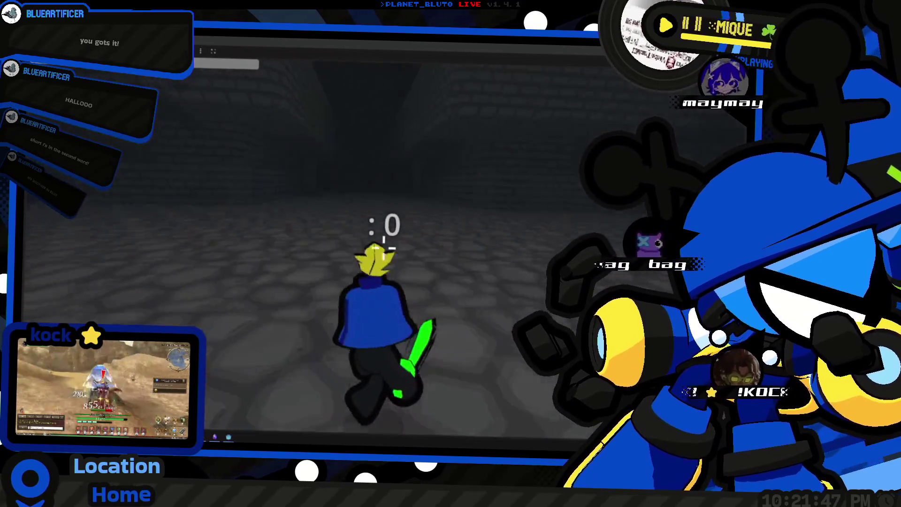
pyautogui.press('w')
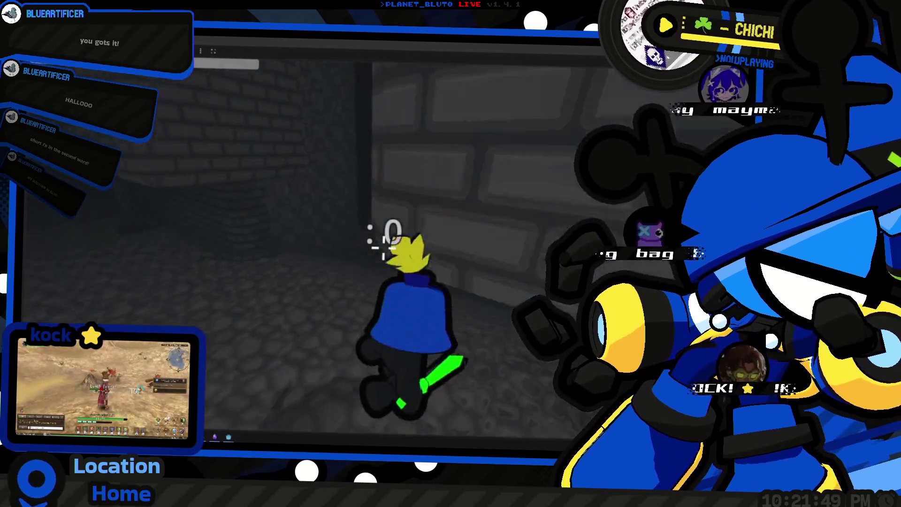
pyautogui.press('w')
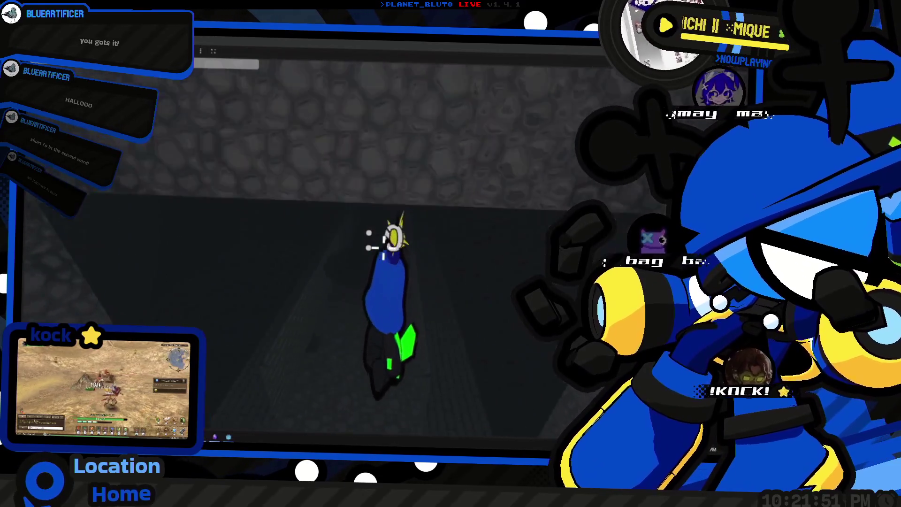
pyautogui.press('w')
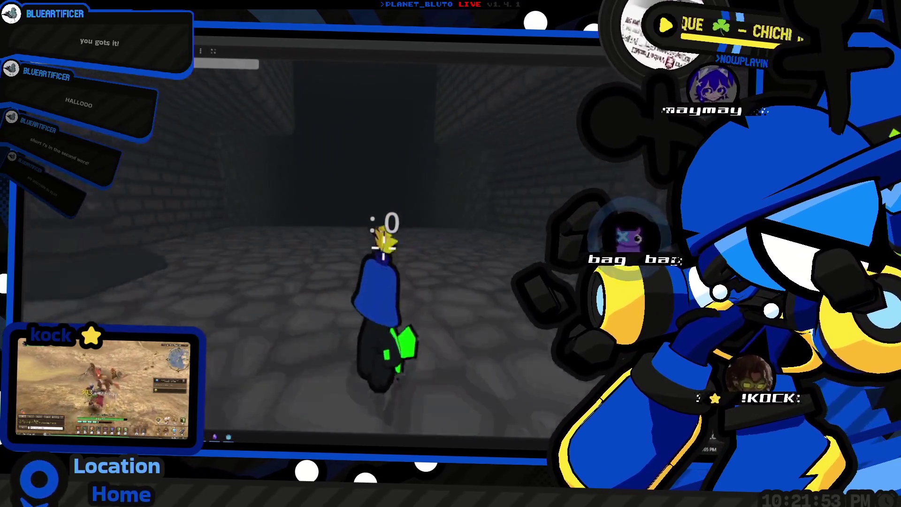
pyautogui.press('w')
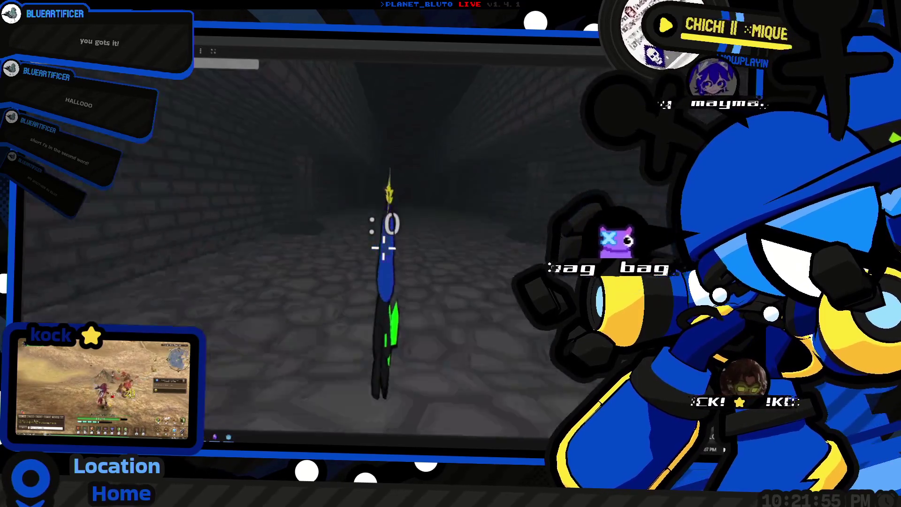
pyautogui.press('w')
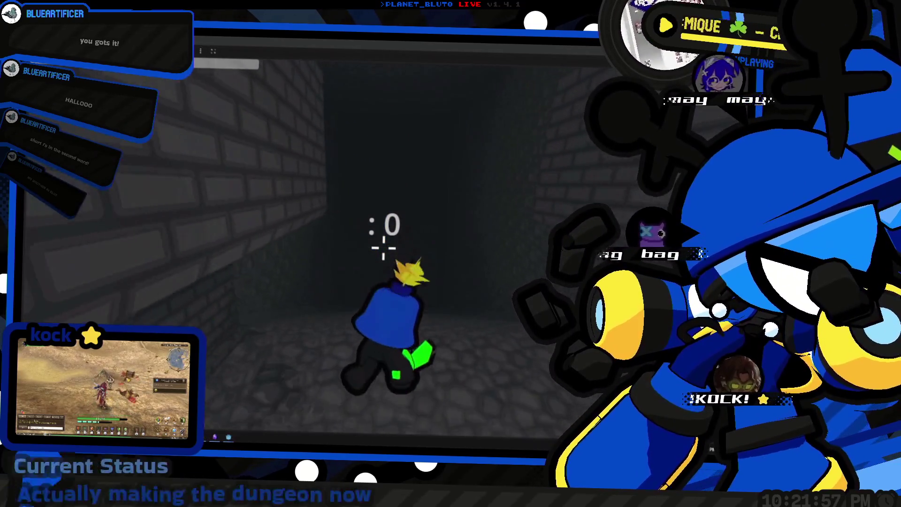
pyautogui.press('w')
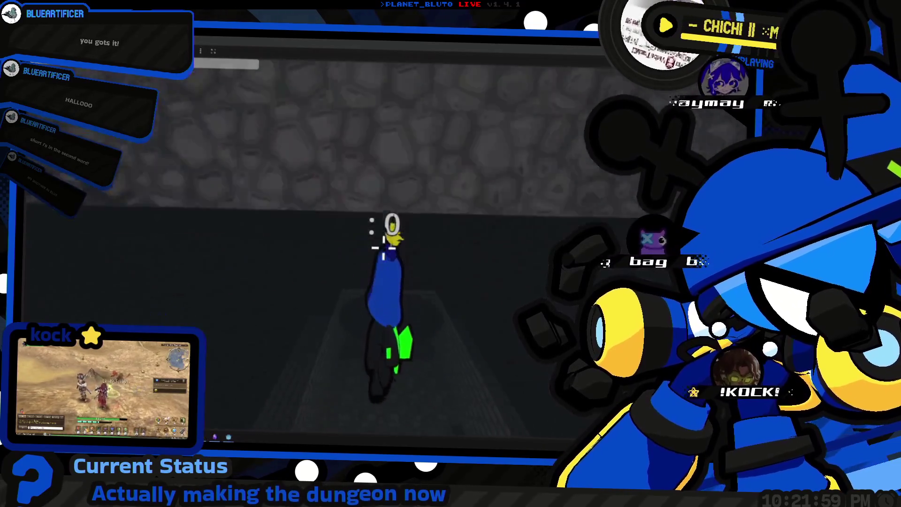
pyautogui.press('w')
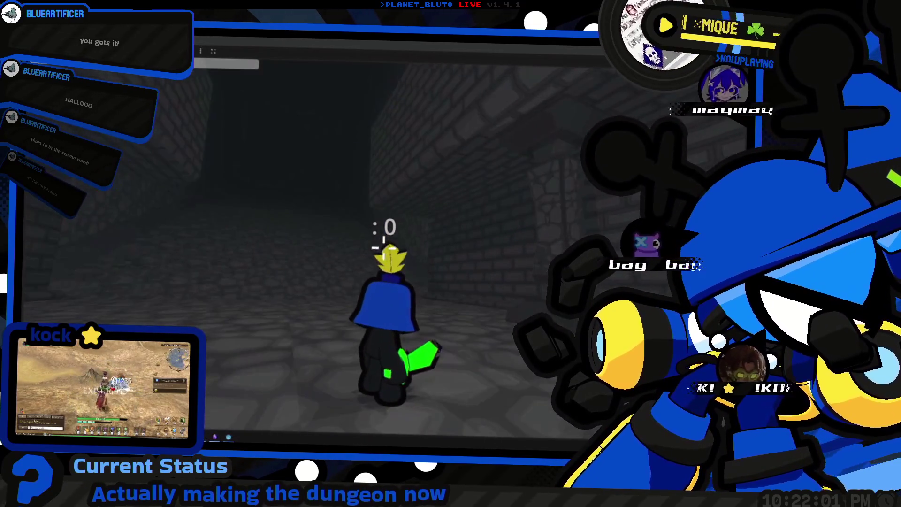
pyautogui.press('w')
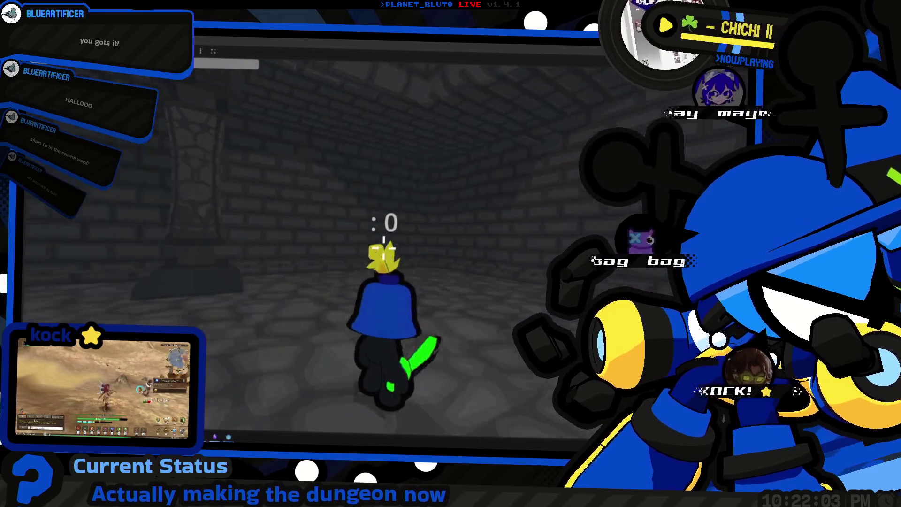
# Keep steering through the dark corridors across the cobblestone floor, then bring up the window switcher.
pyautogui.press('w')
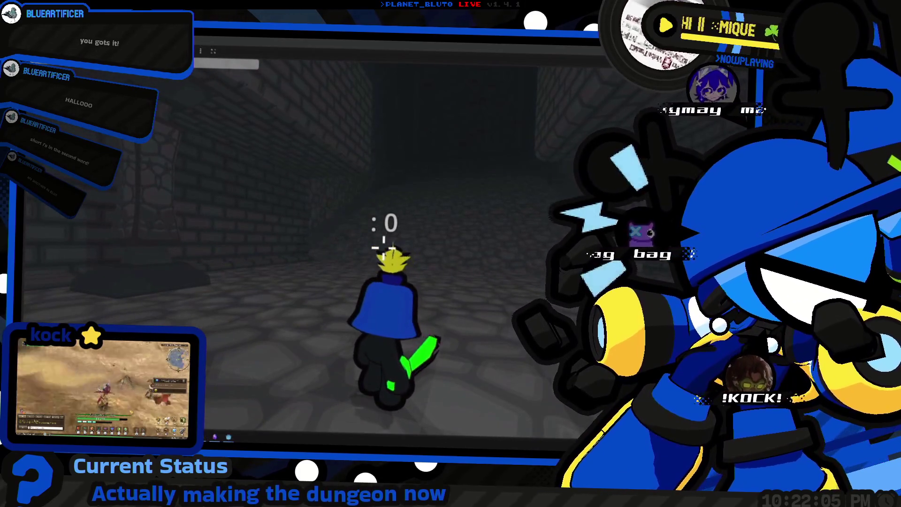
pyautogui.press('w')
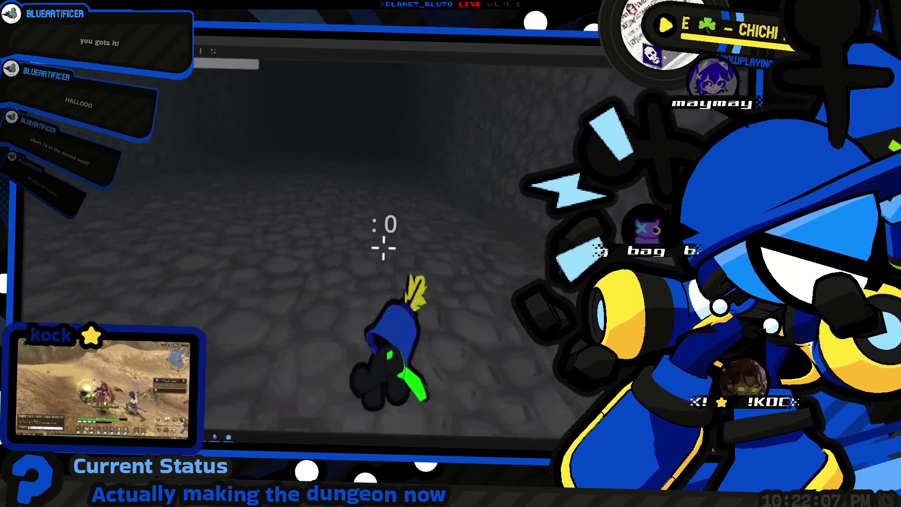
pyautogui.press('w')
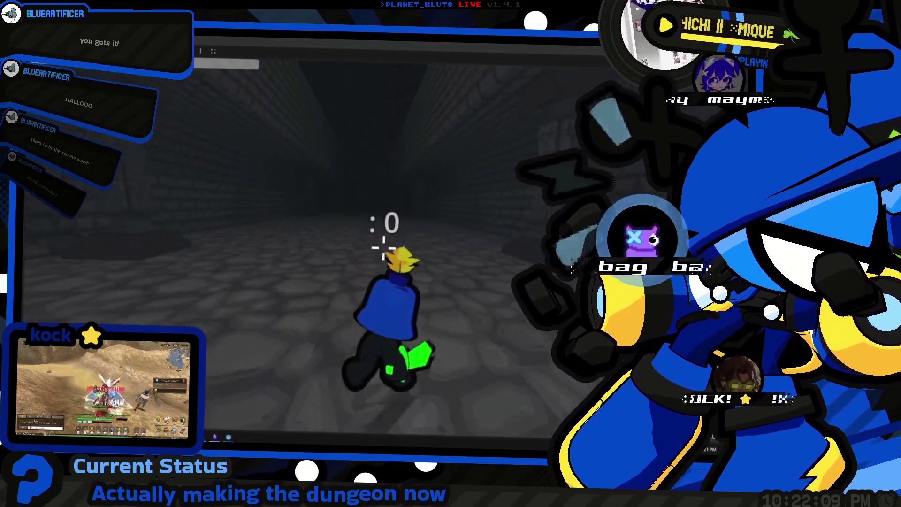
pyautogui.press('w')
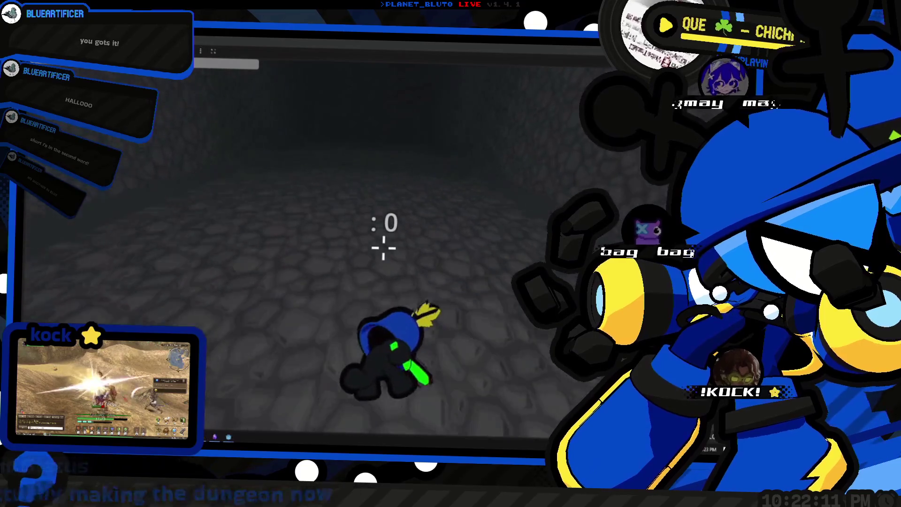
pyautogui.press('w')
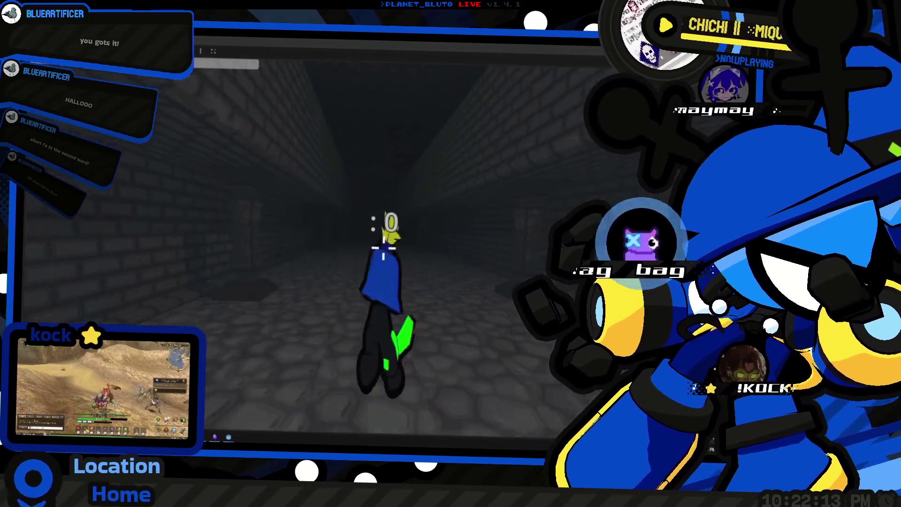
pyautogui.press('w')
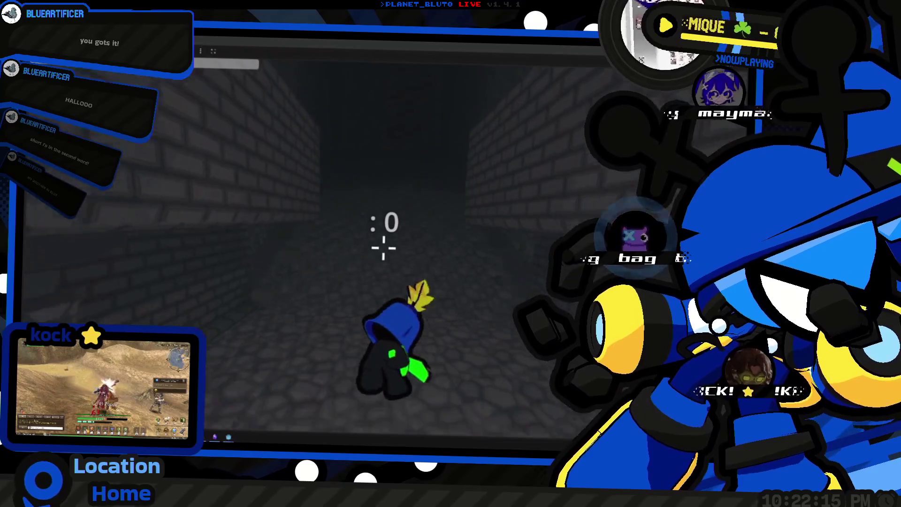
pyautogui.press('w')
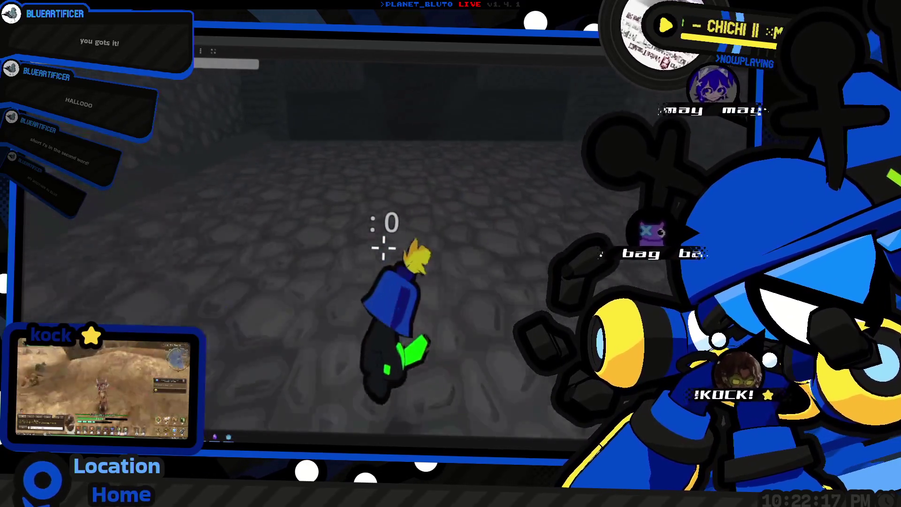
pyautogui.press('w')
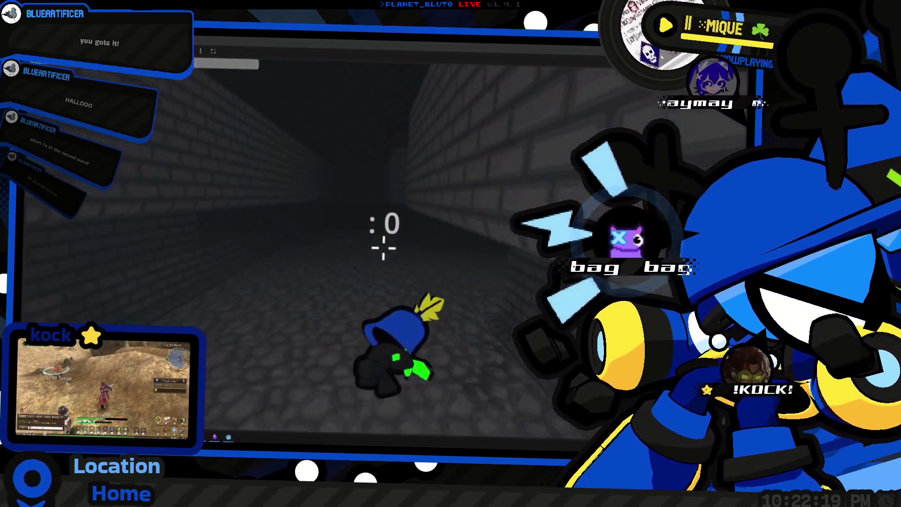
pyautogui.press('w')
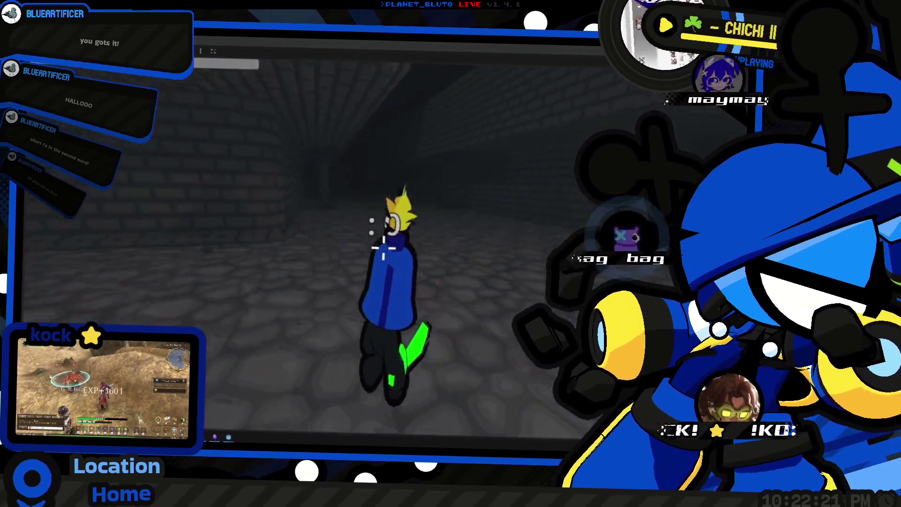
pyautogui.press('w')
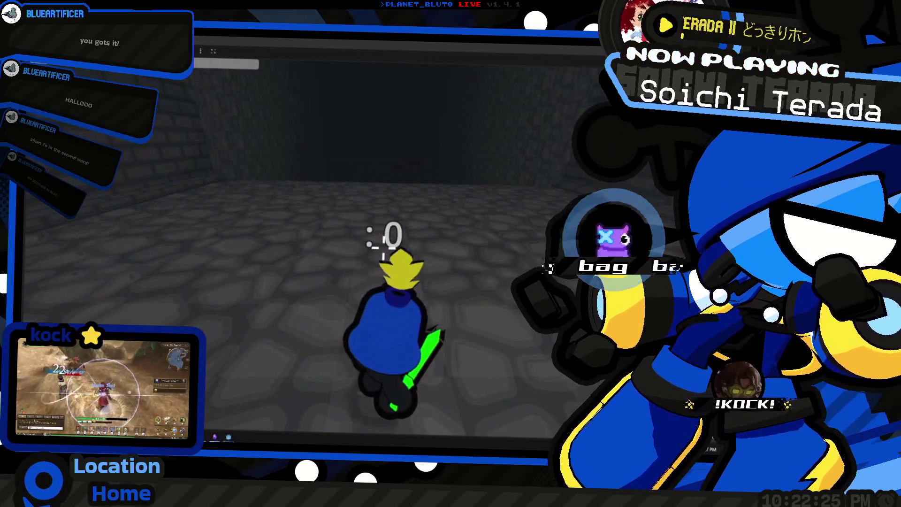
pyautogui.hotkey('alt', 'Tab')
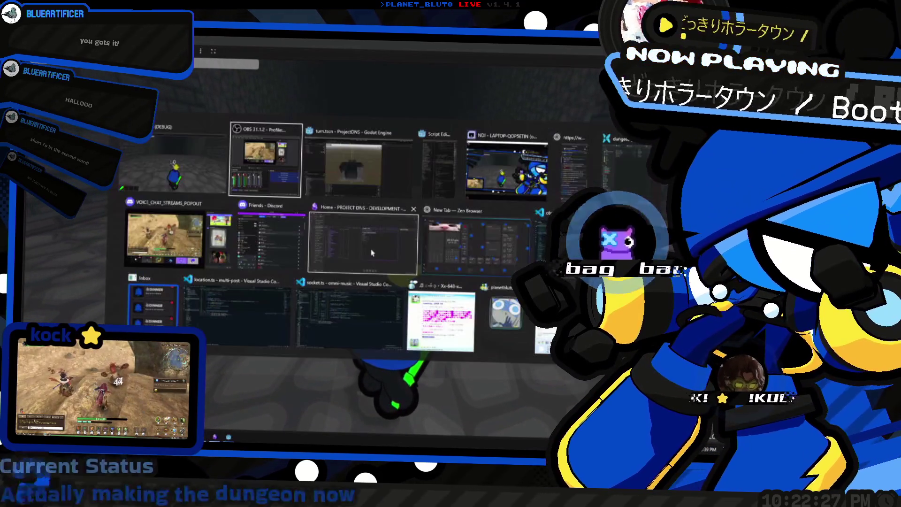